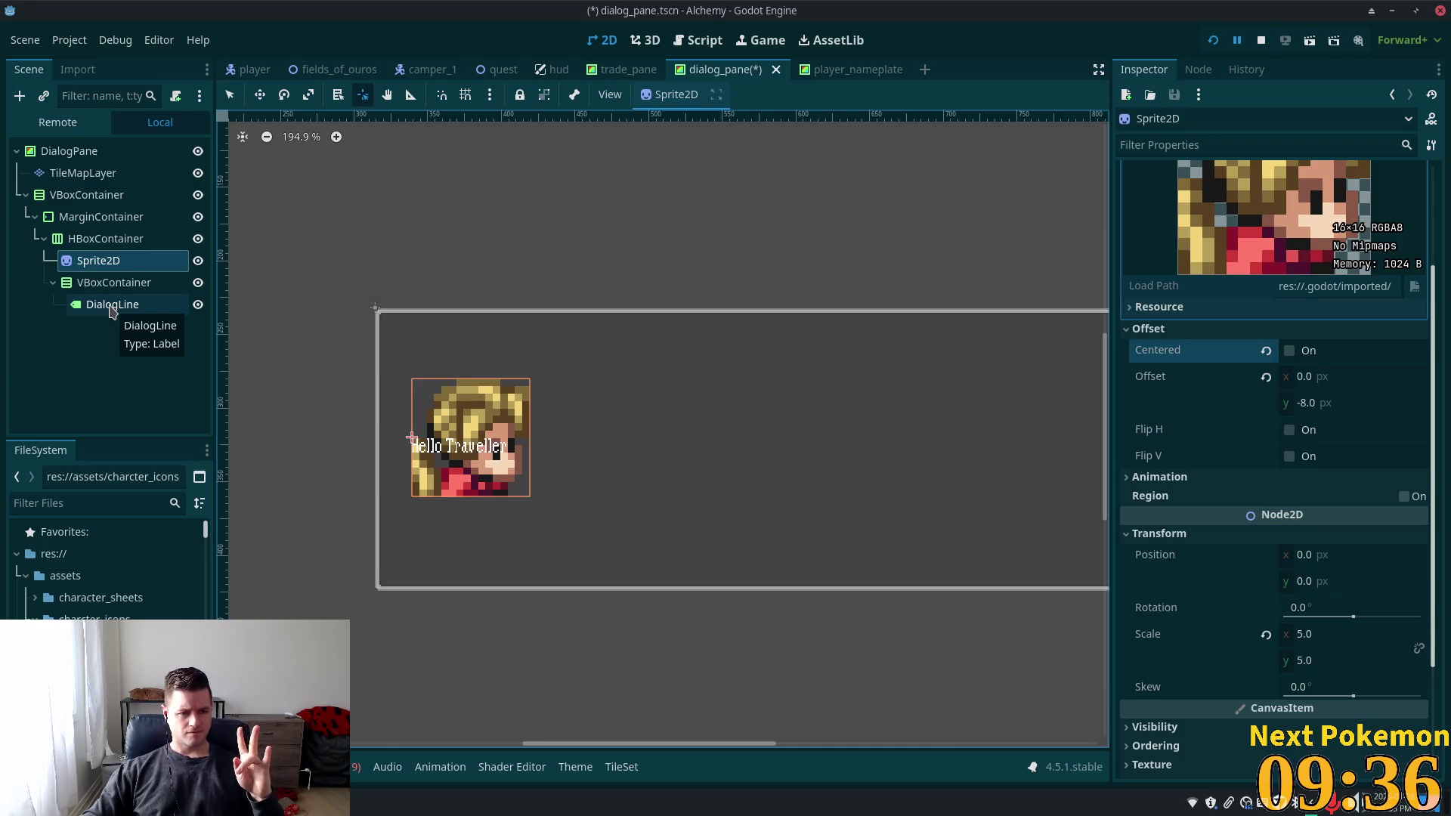
Add a MarginContainer under the HBoxContainer via the 'margin' node search and drag it above Sprite2D
click(105, 238)
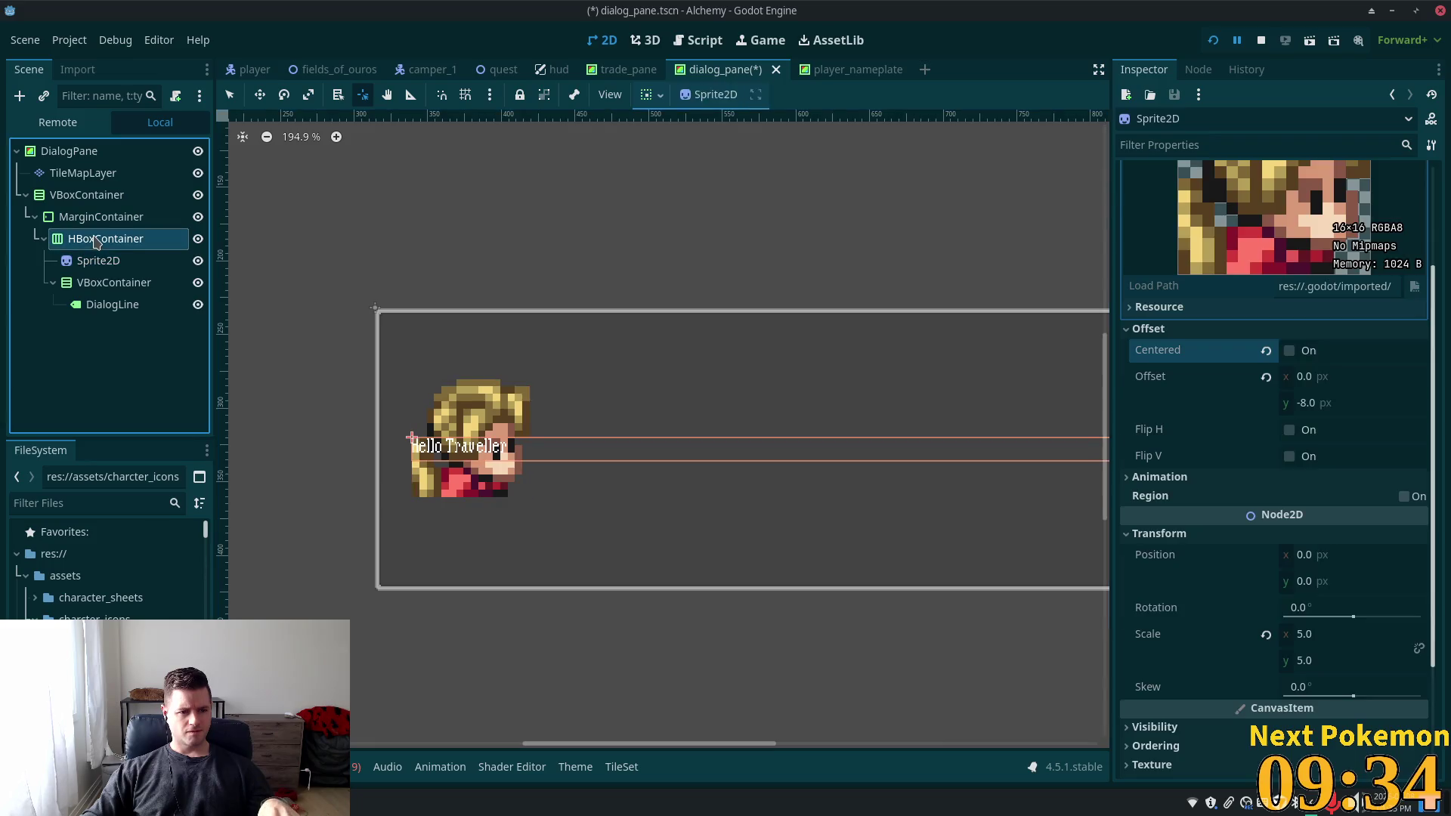
key(ctrl+a)
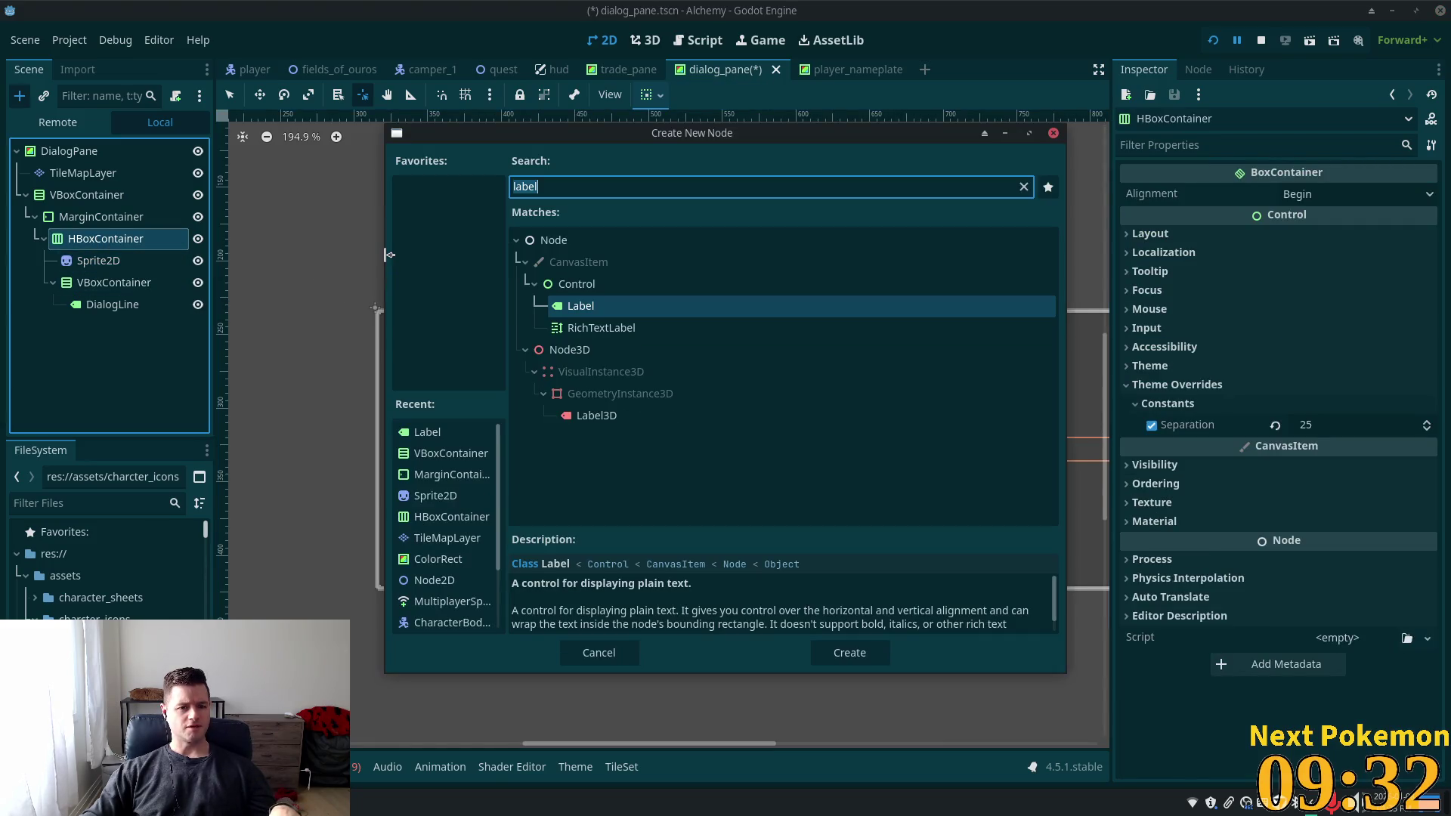
text(marghin)
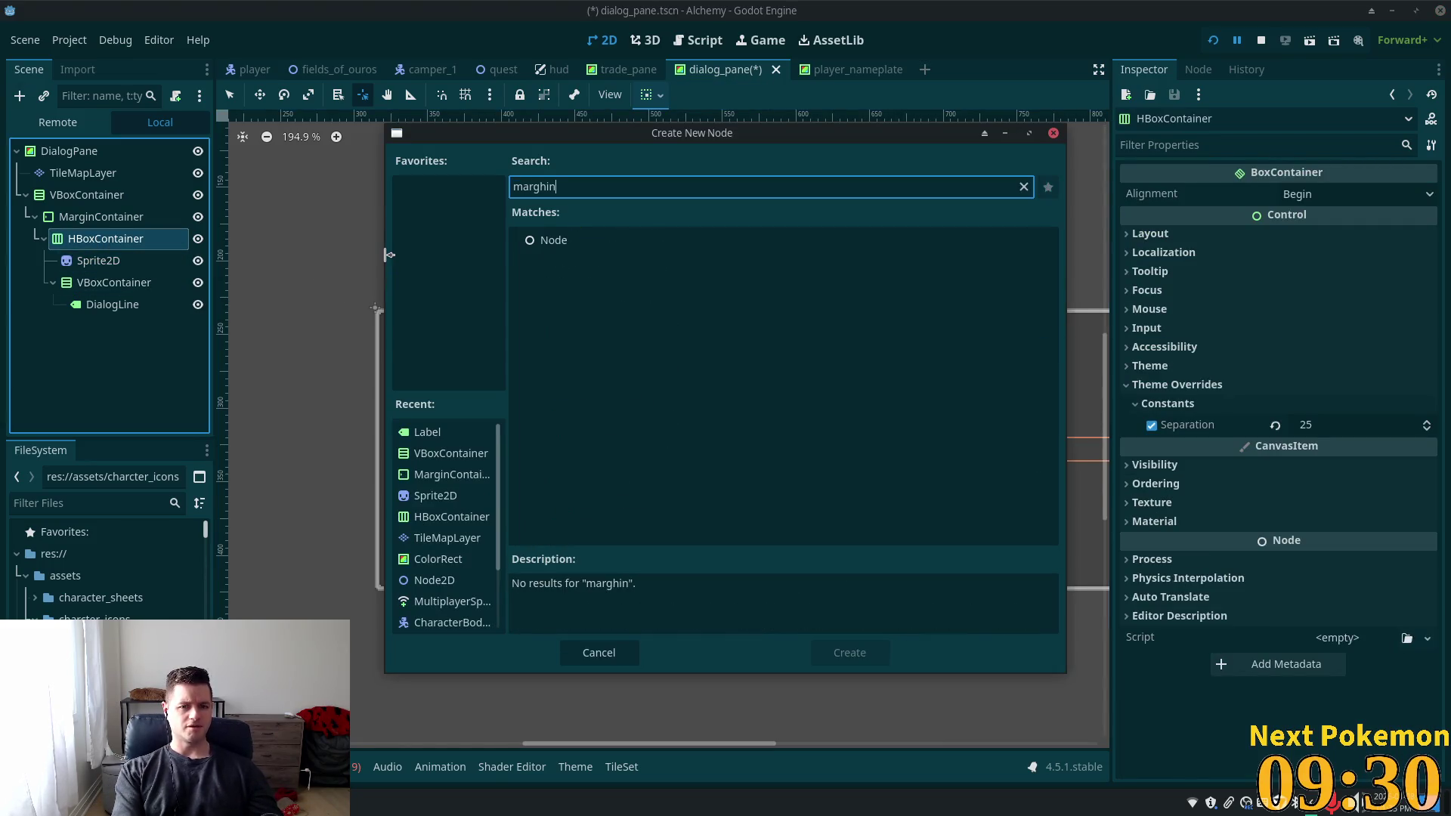
key(BackSpace)
key(BackSpace)
text(i)
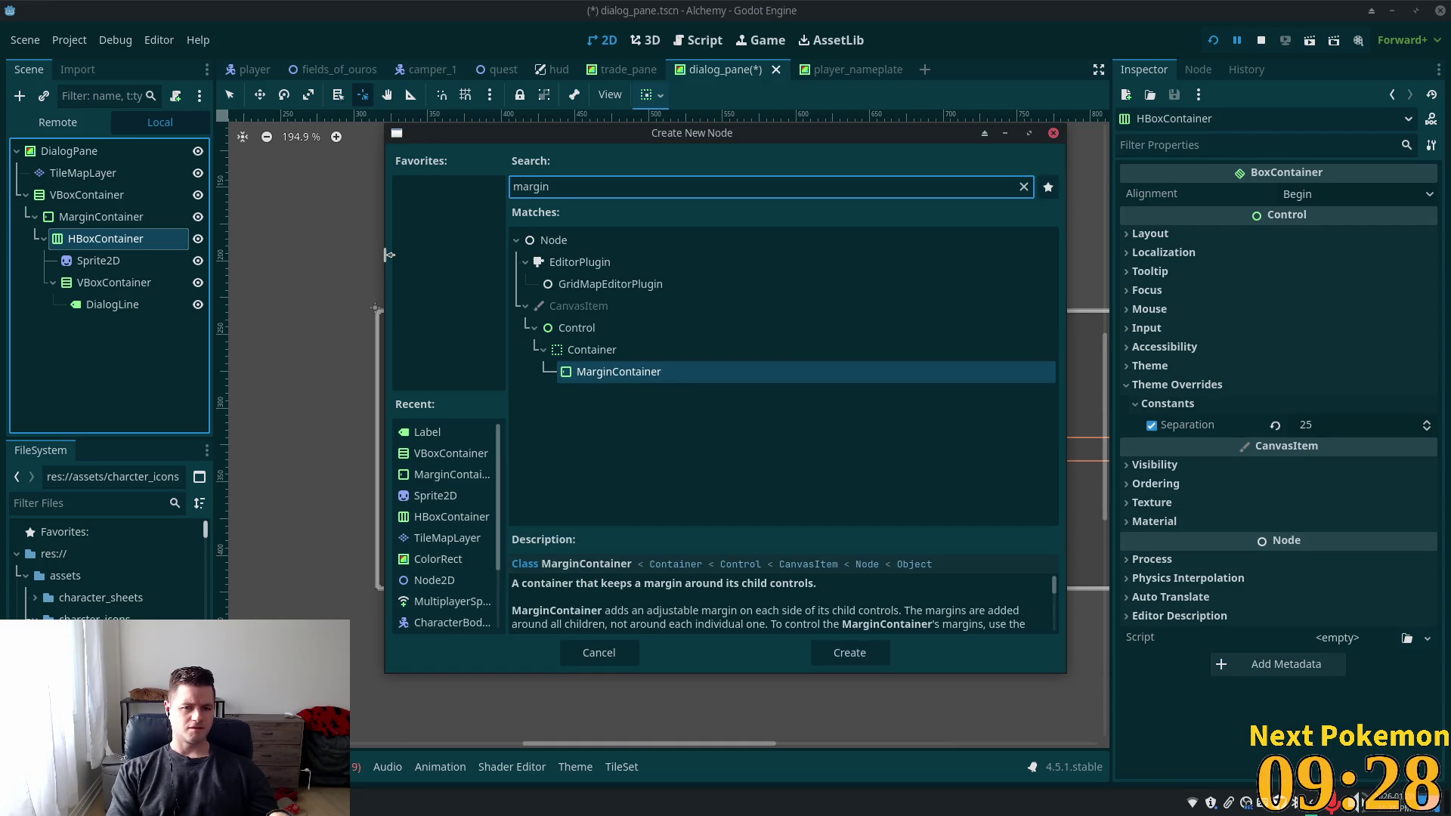
key(Return)
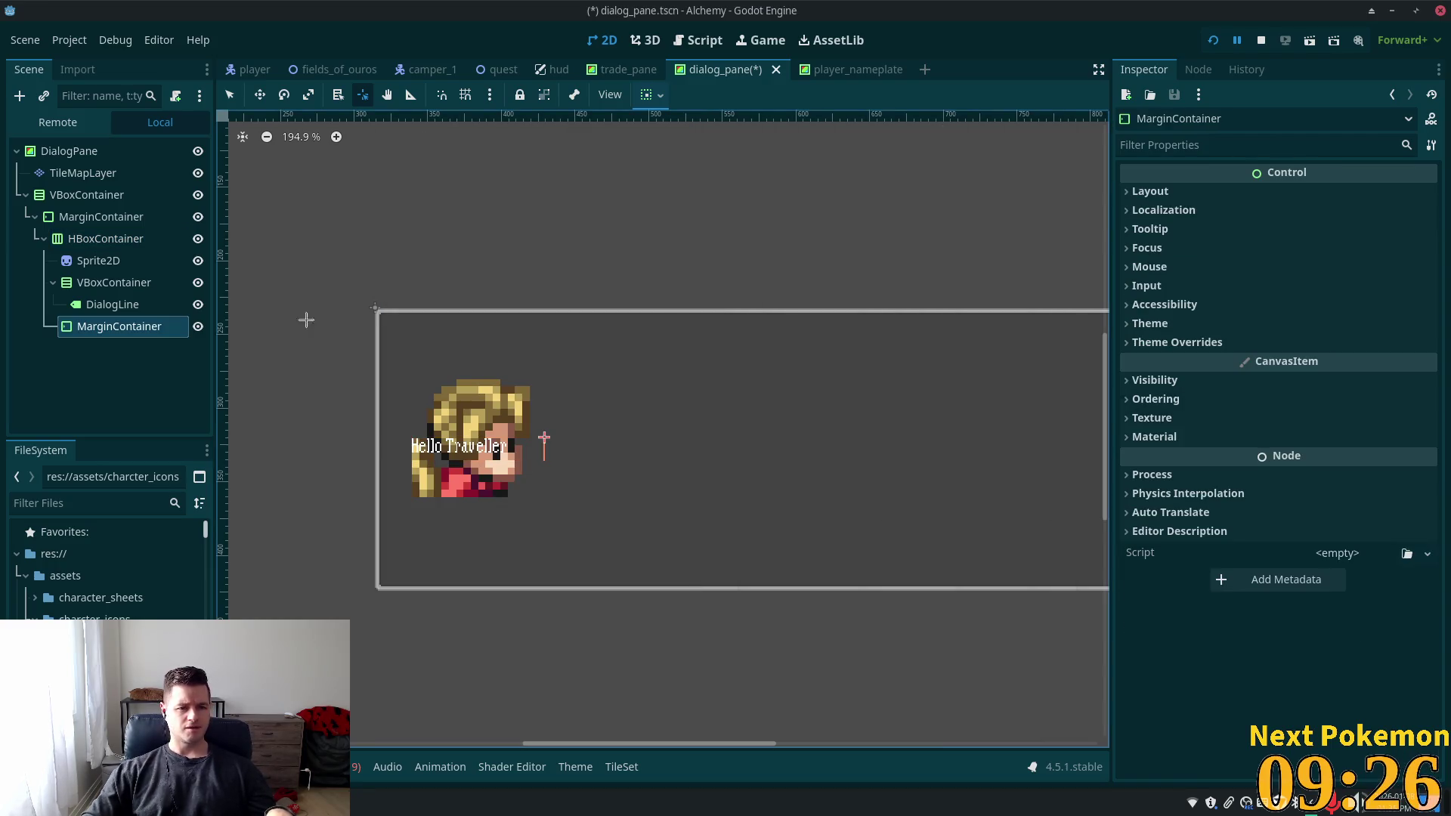
drag(94, 332, 79, 251)
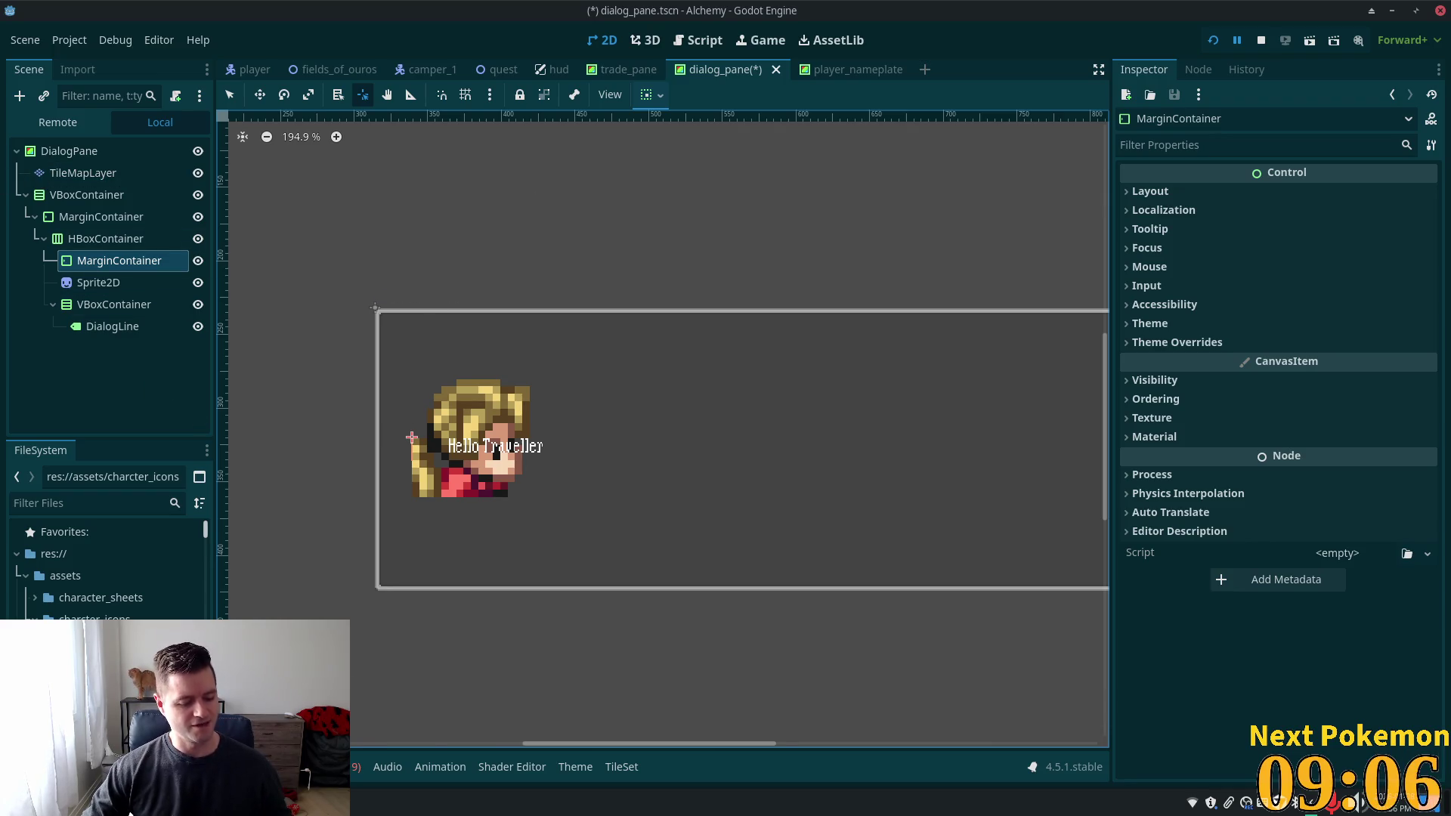
Switch from Godot over to the Cursor code editor
key(alt+Tab)
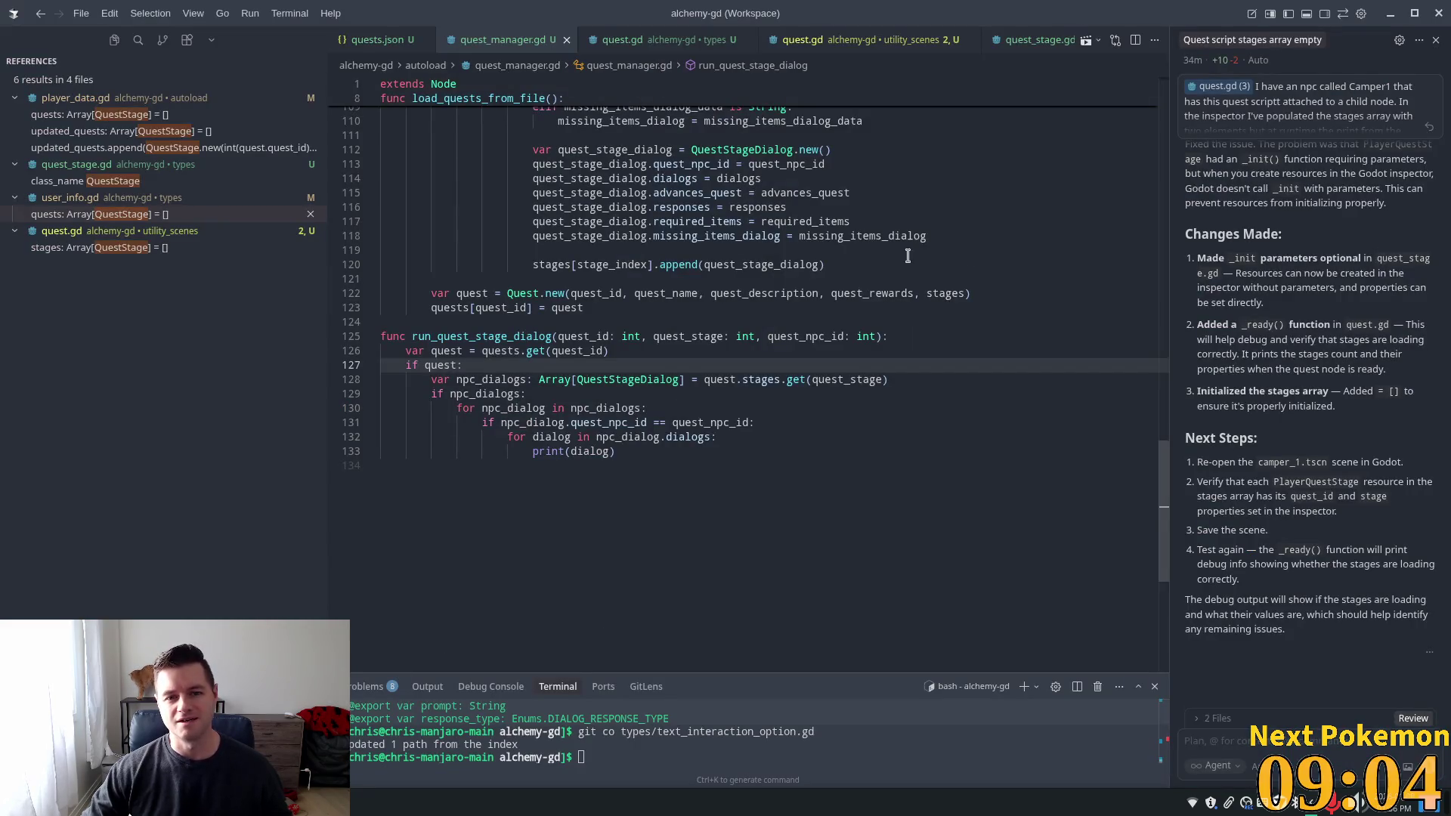
Look through the quest data in quests.json
scroll(655, 86, up, 1)
click(376, 40)
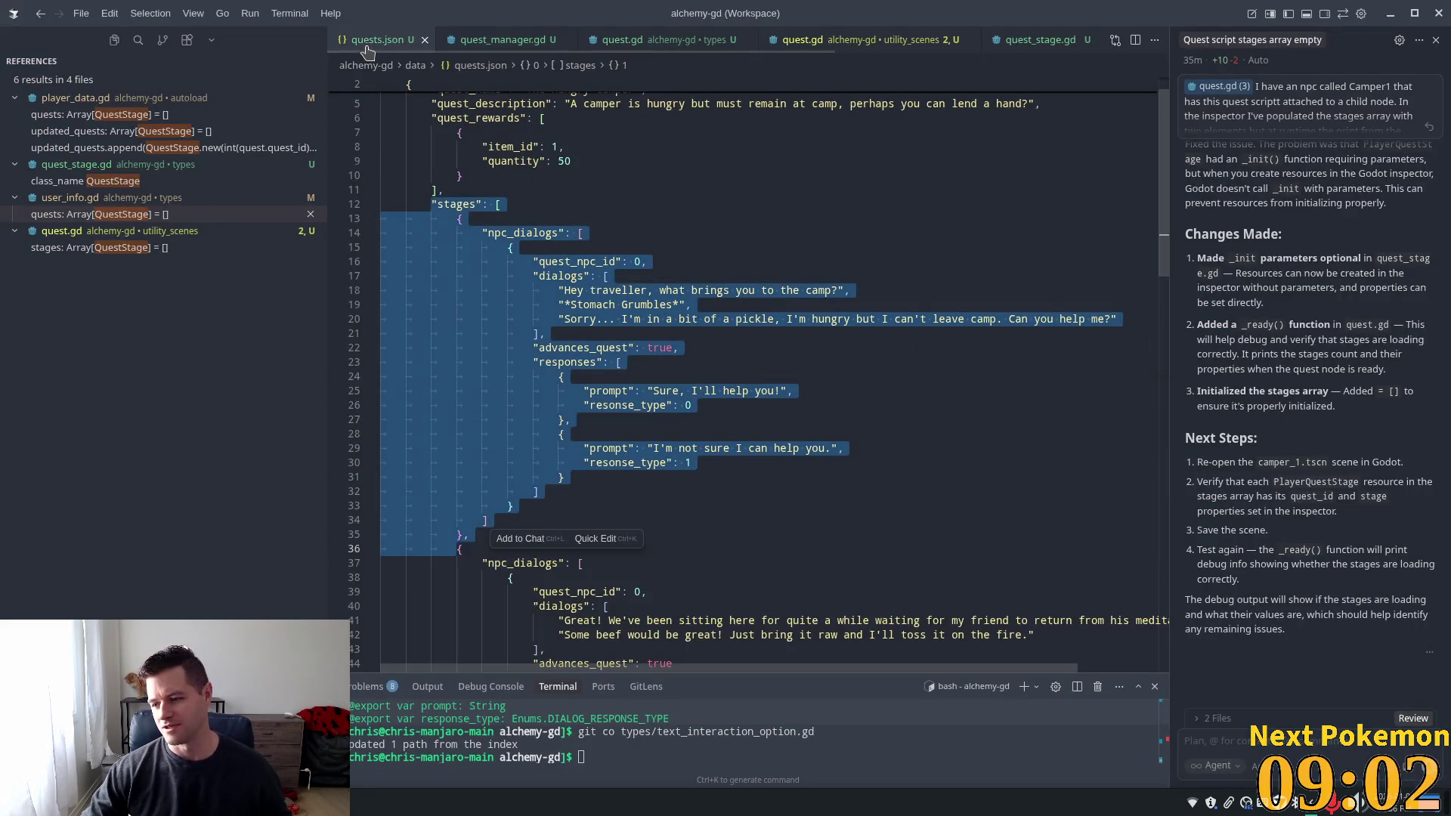
mouse_move(1162, 194)
mouse_down()
mouse_move(1162, 136)
mouse_move(1153, 179)
mouse_move(1053, 250)
mouse_up()
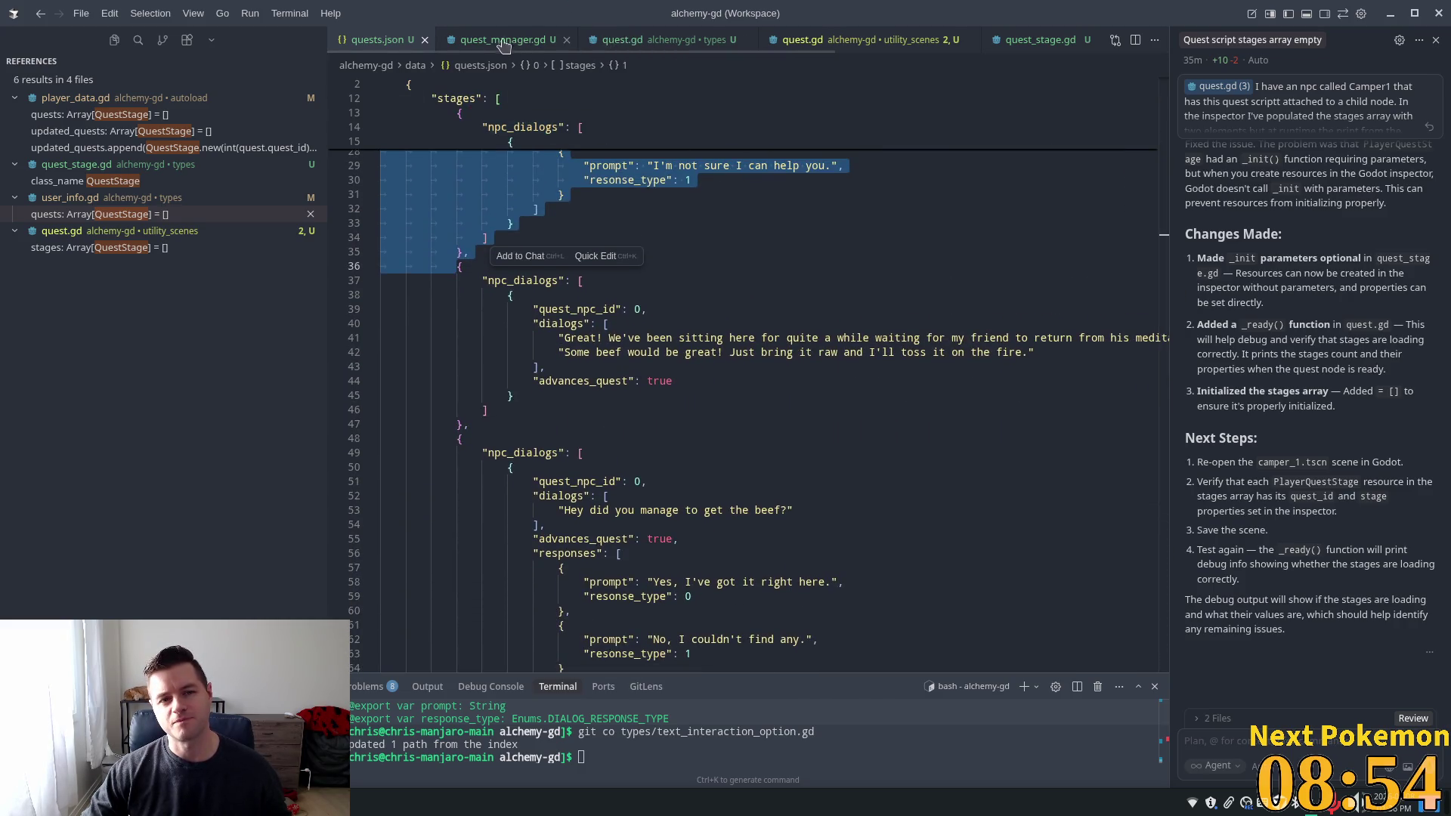
Read through the quest_manager.gd loading code, then return to Godot
click(529, 40)
mouse_move(1164, 491)
mouse_down()
mouse_move(1157, 136)
mouse_move(1175, 421)
mouse_up()
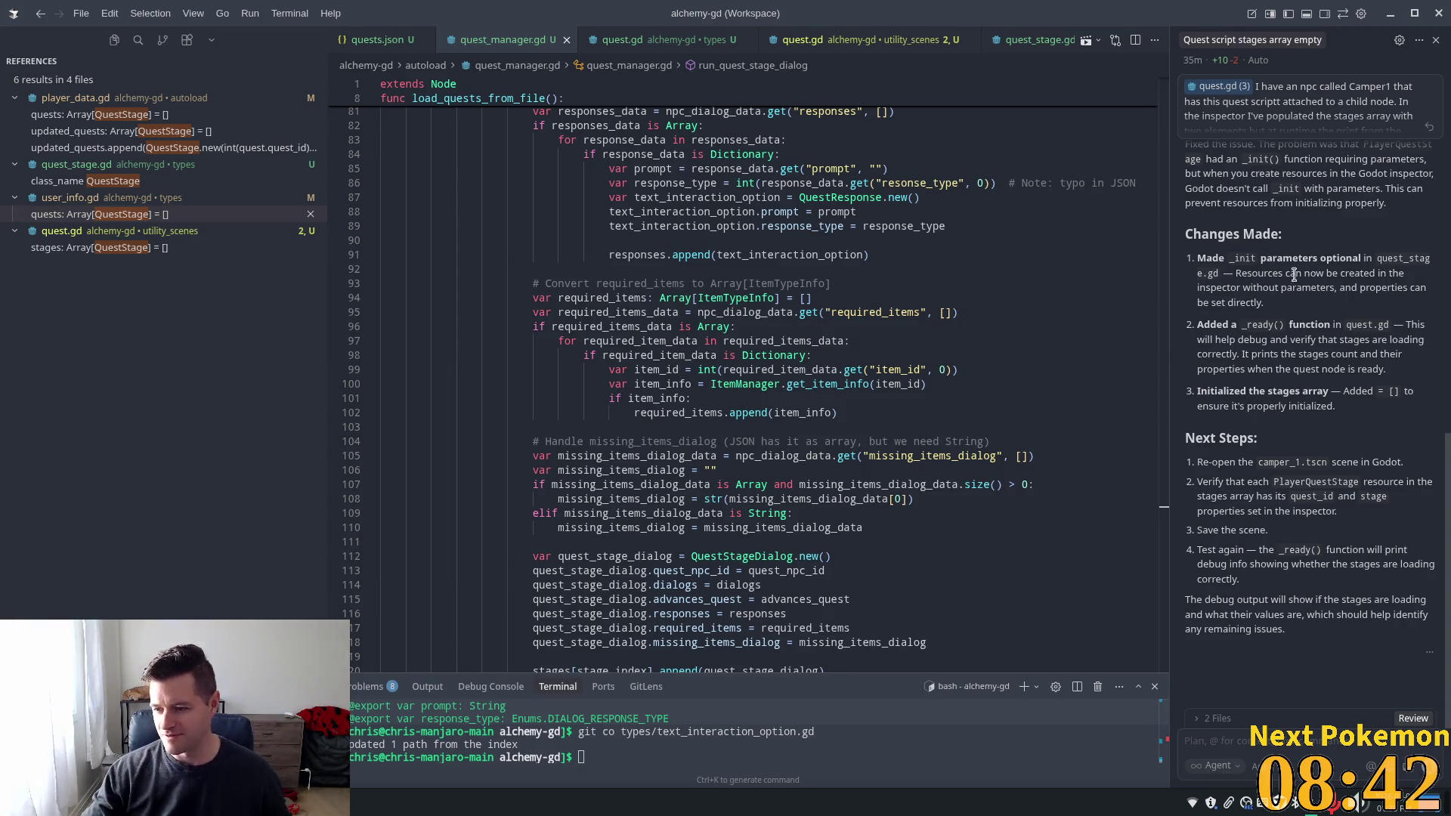
click(1253, 39)
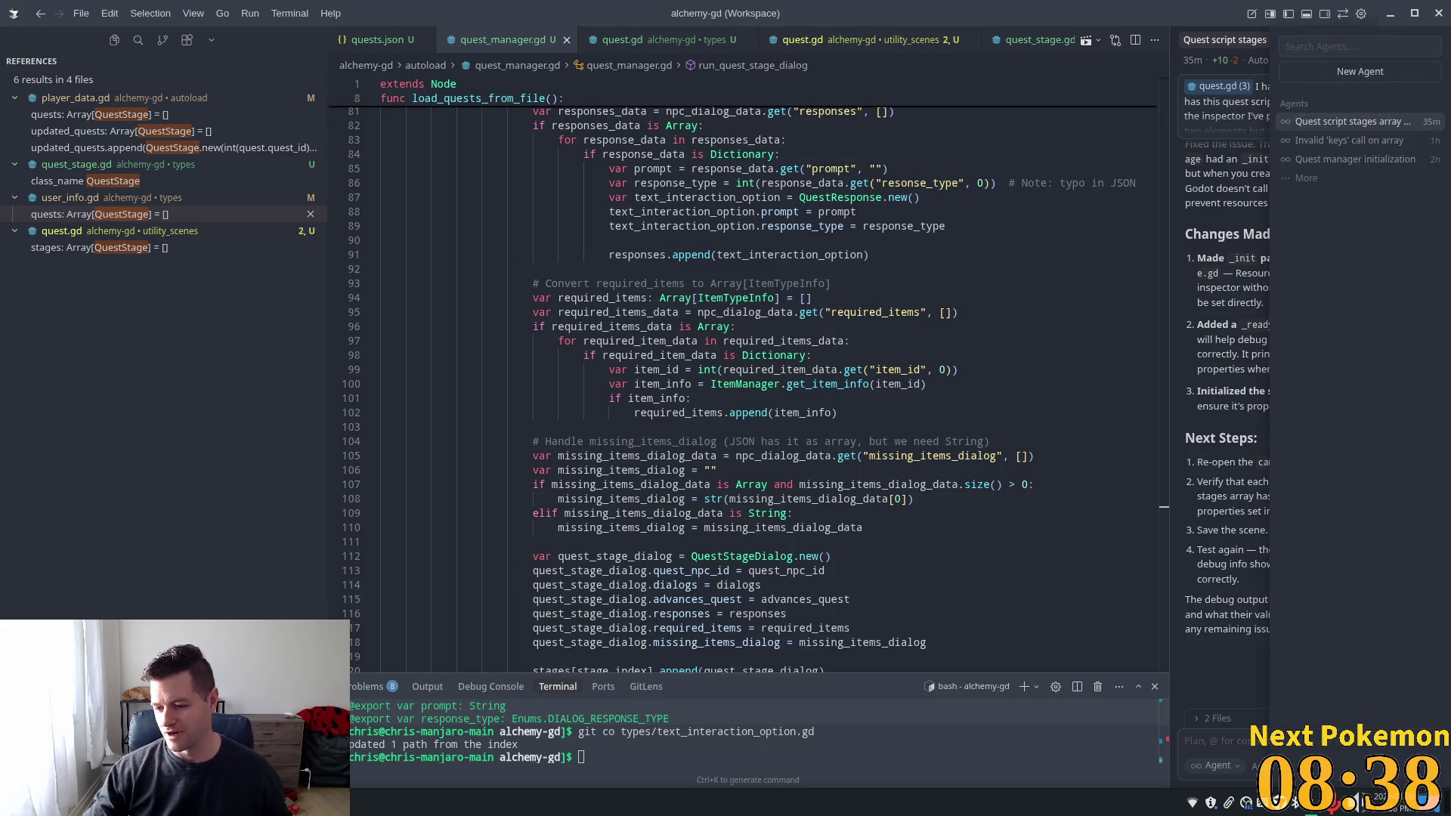
key(Escape)
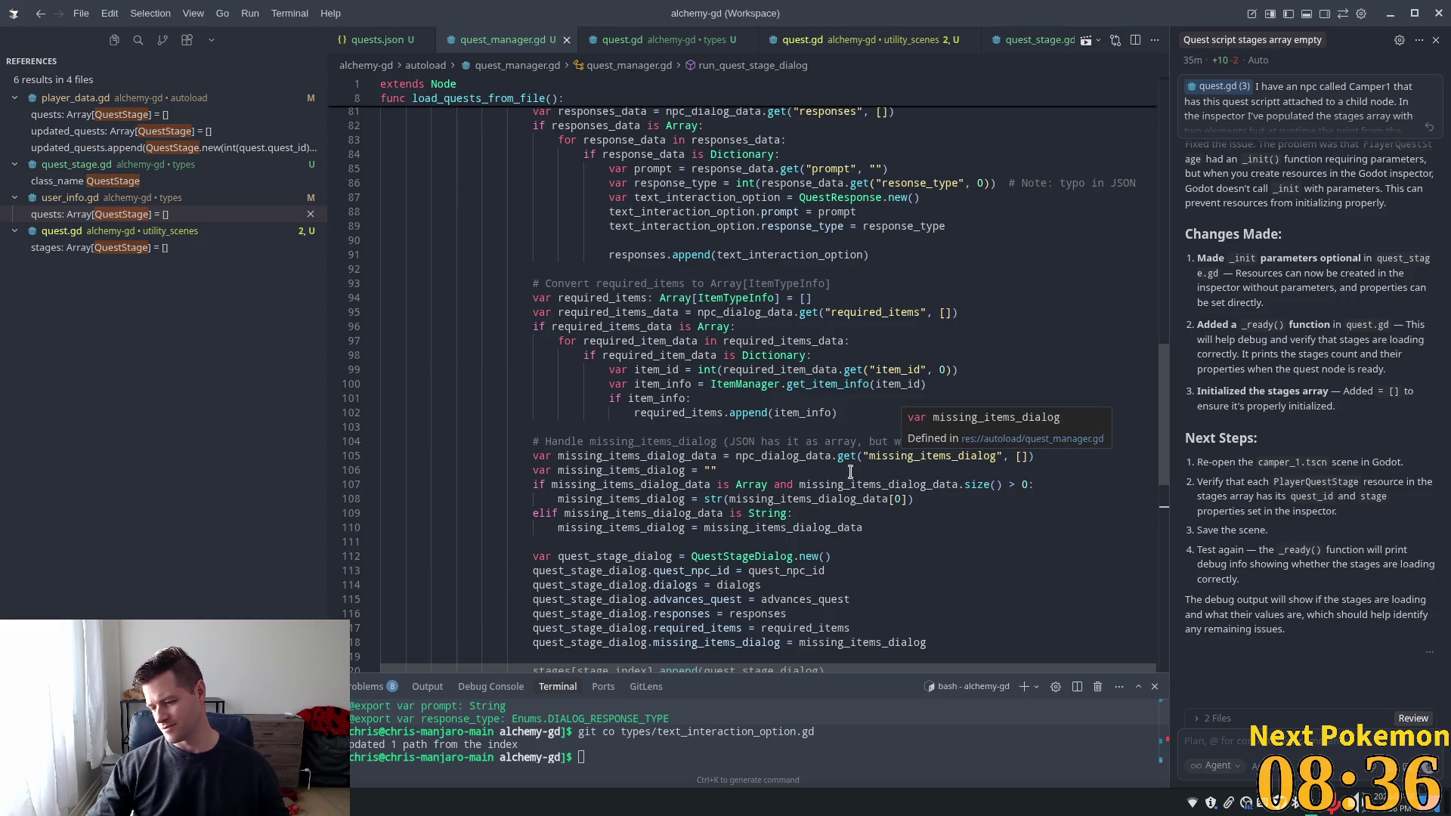
mouse_move(858, 453)
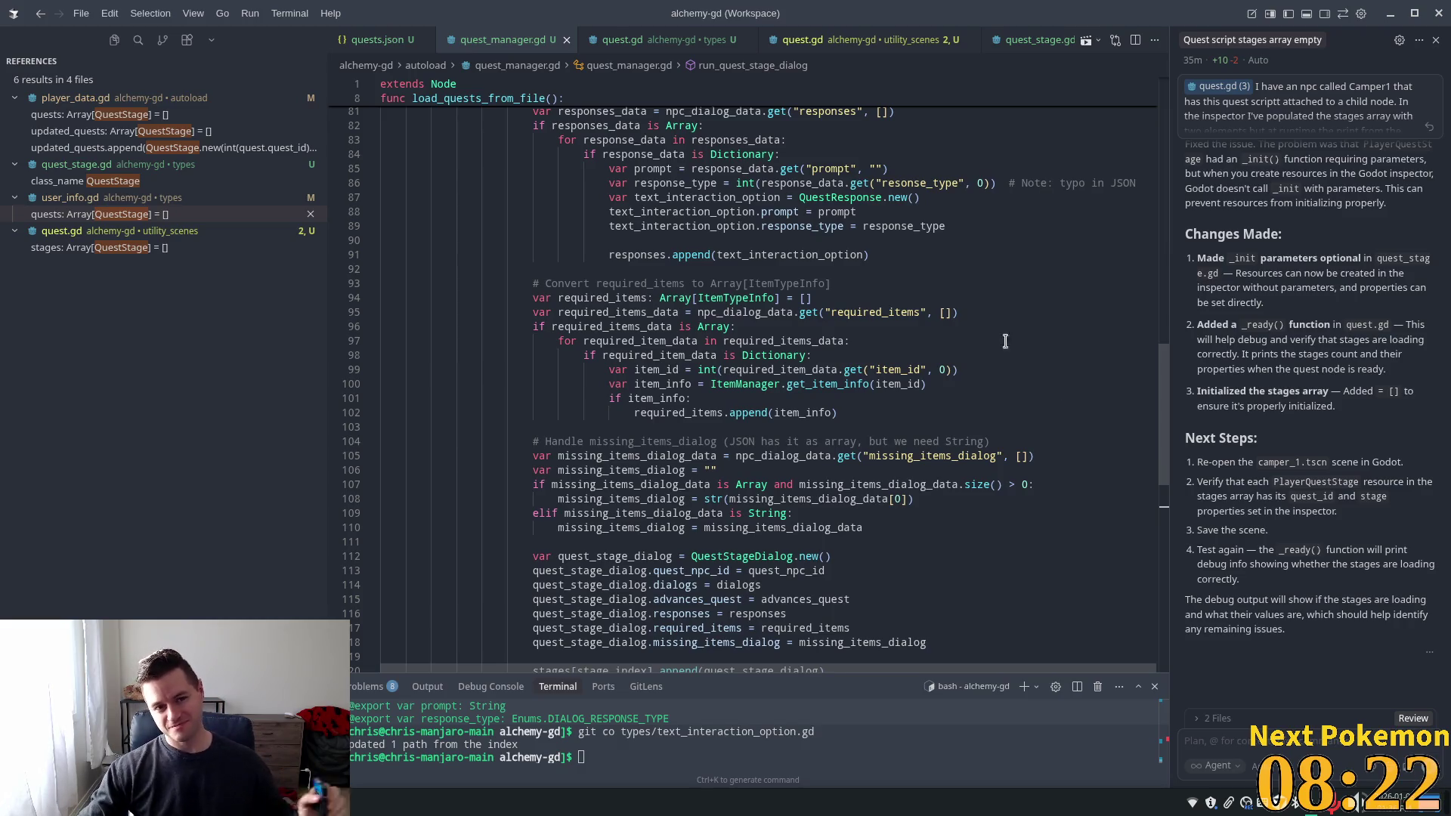
scroll(523, 176, up, 3)
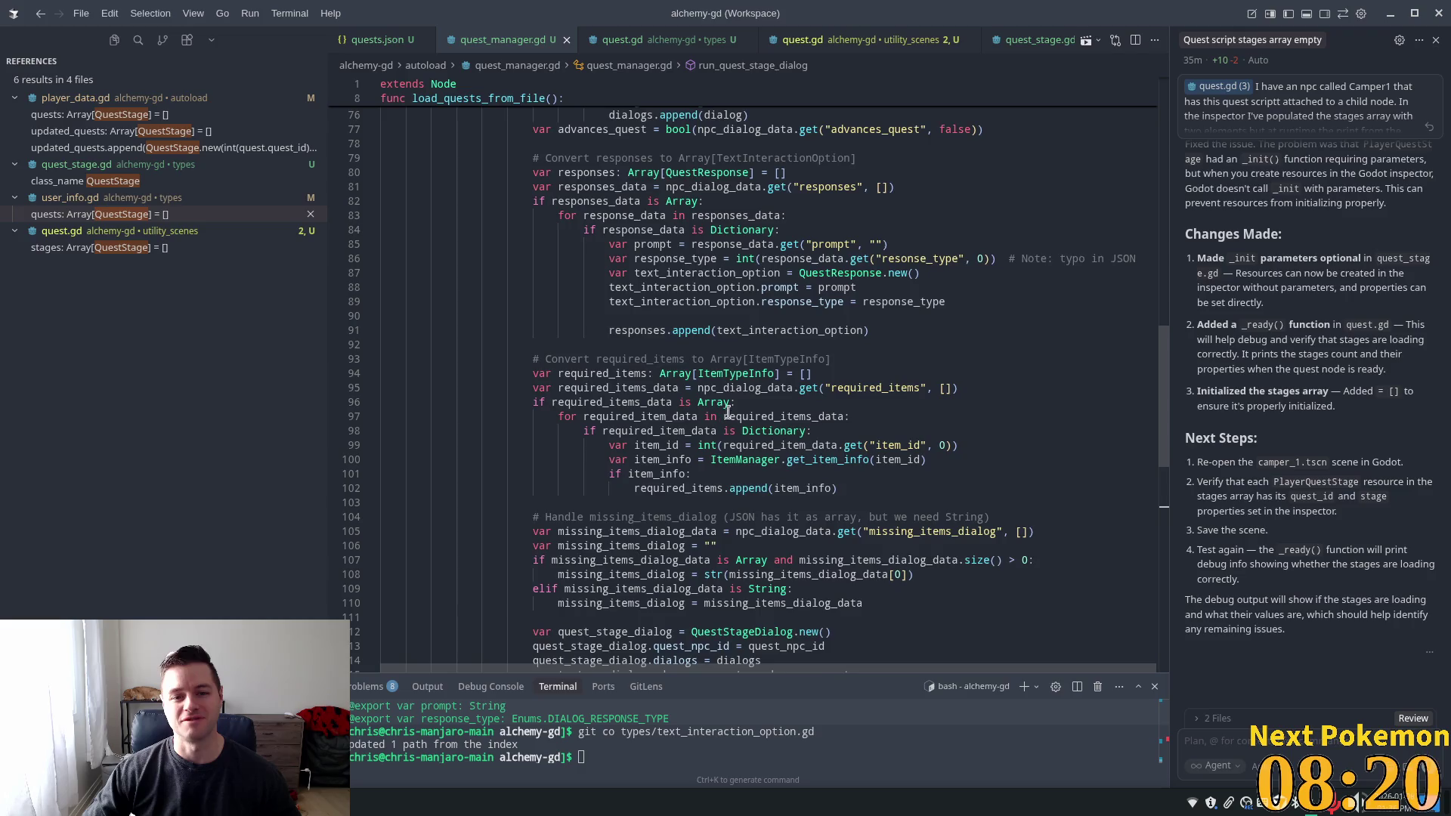
mouse_move(1163, 412)
mouse_down()
mouse_move(1164, 325)
mouse_move(1186, 521)
mouse_up()
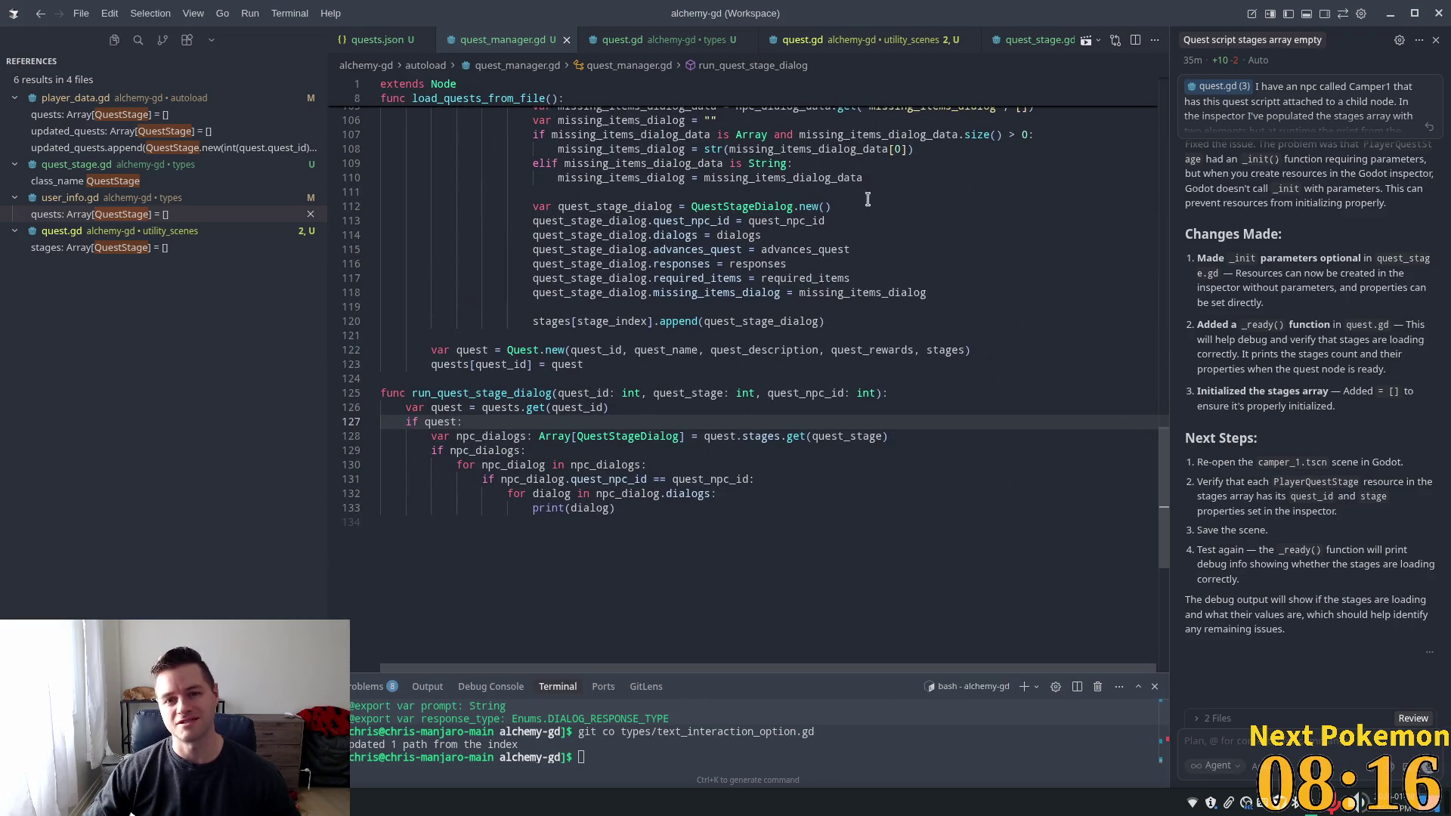
key(alt+Tab)
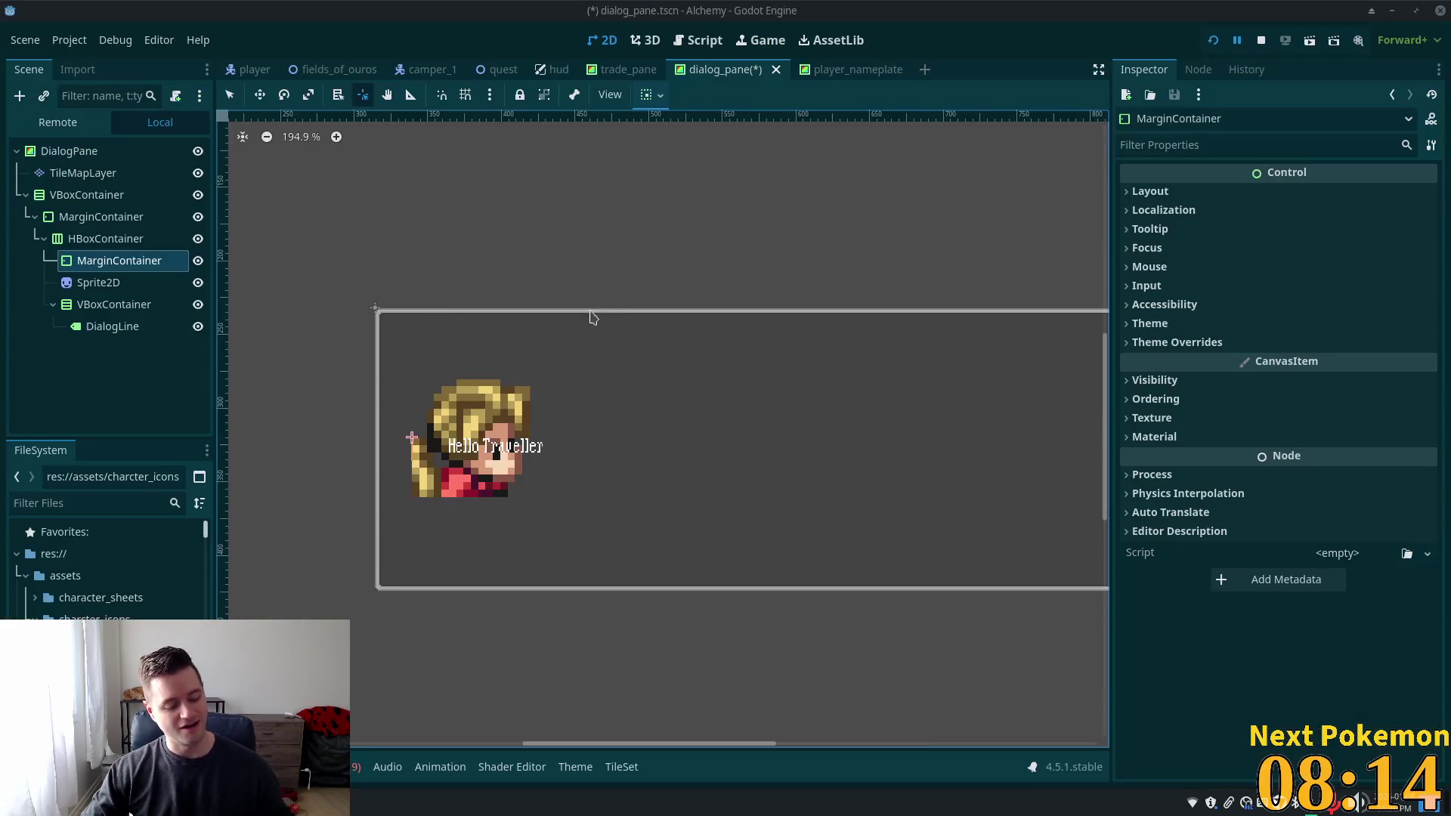
Open camper_1 and inspect its Quest node: one PlayerQuestStage stage, Npc Quest ID 0
click(426, 70)
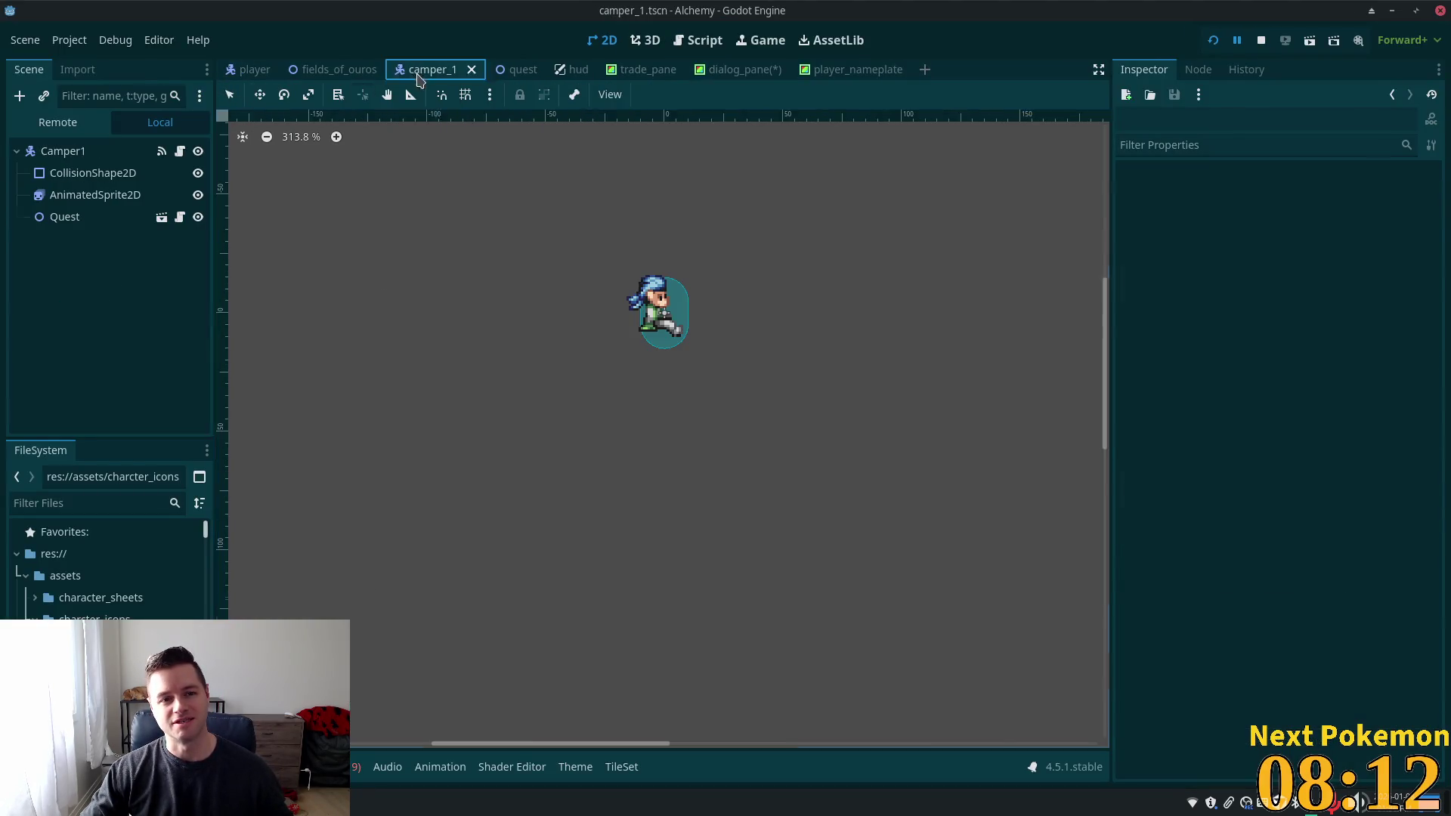
click(93, 217)
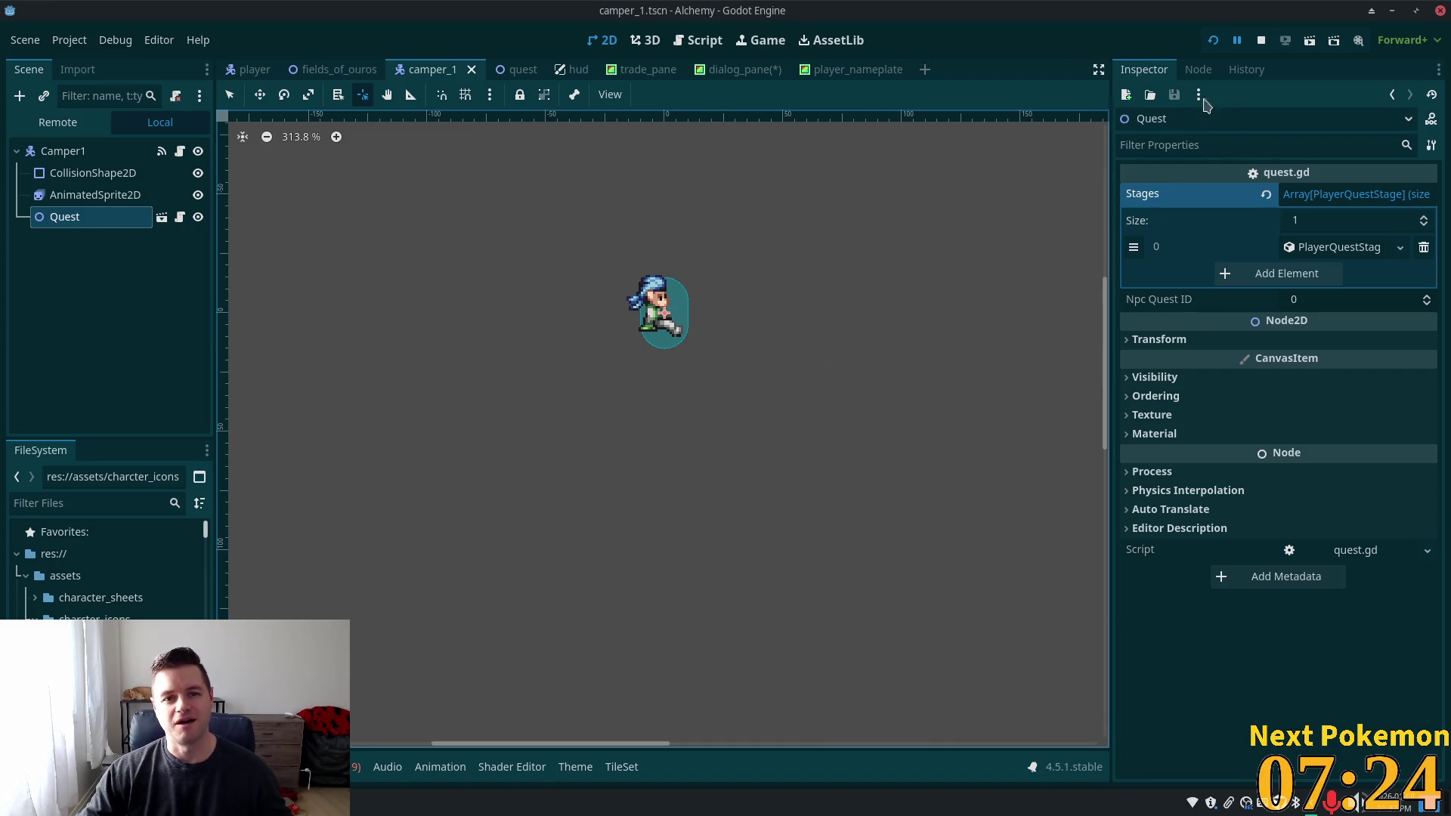
In the running Alchemy (DEBUG) game, walk the player up to the blue-haired camper
click(443, 803)
click(408, 735)
click(442, 802)
click(408, 771)
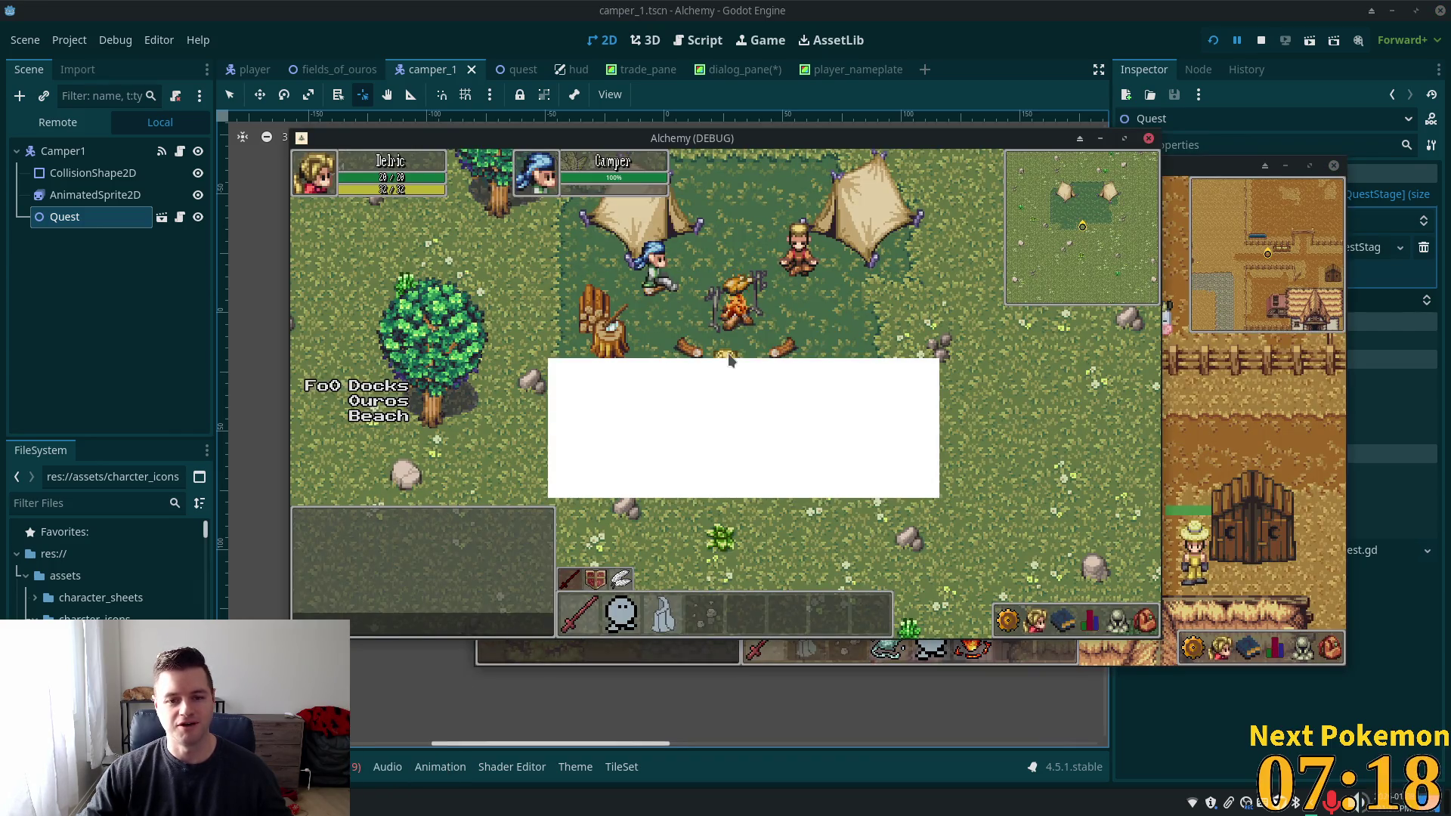
click(662, 275)
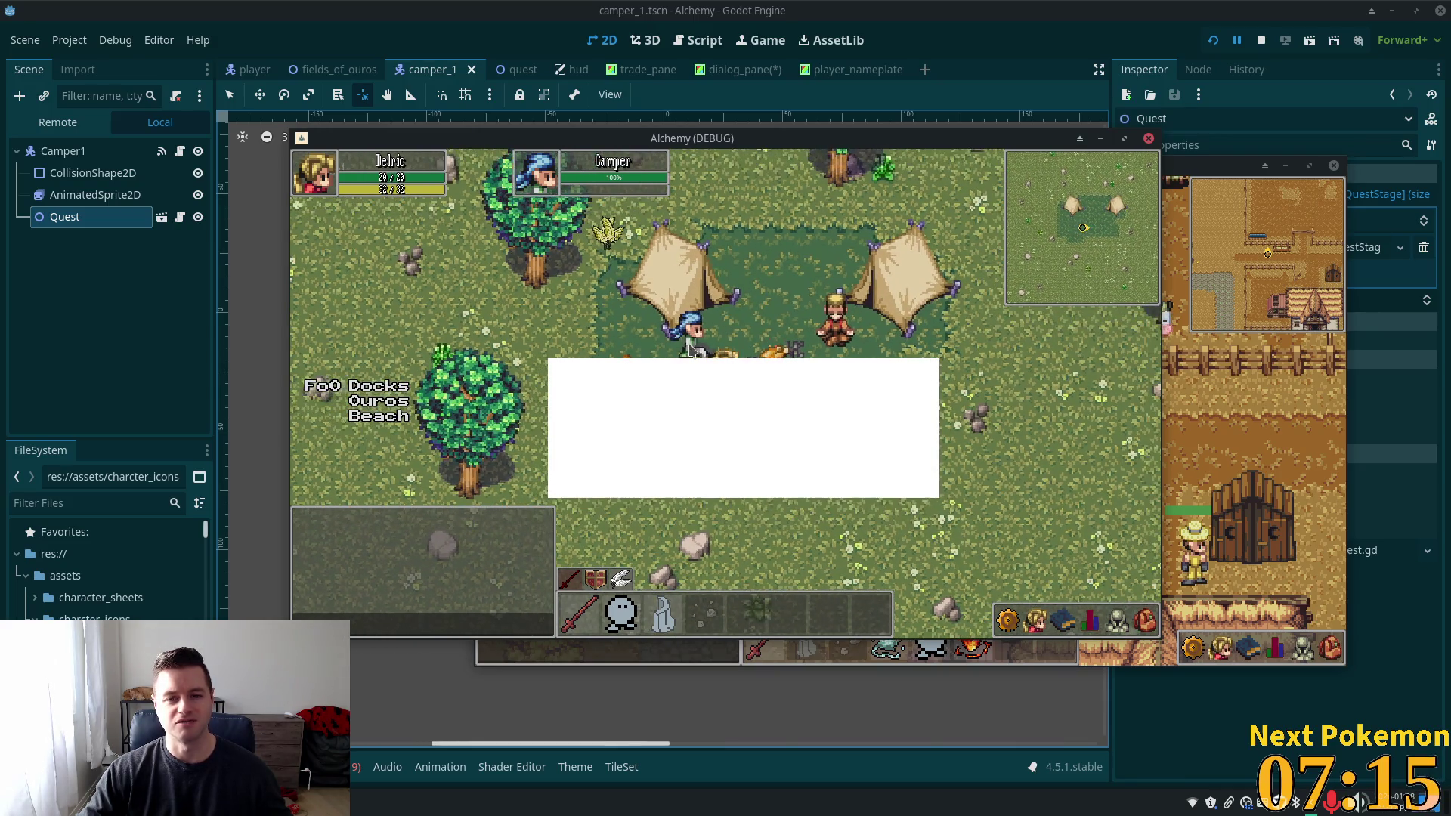
Restart the game with F5, stop it with F8, and go back to dialog_pane
click(725, 69)
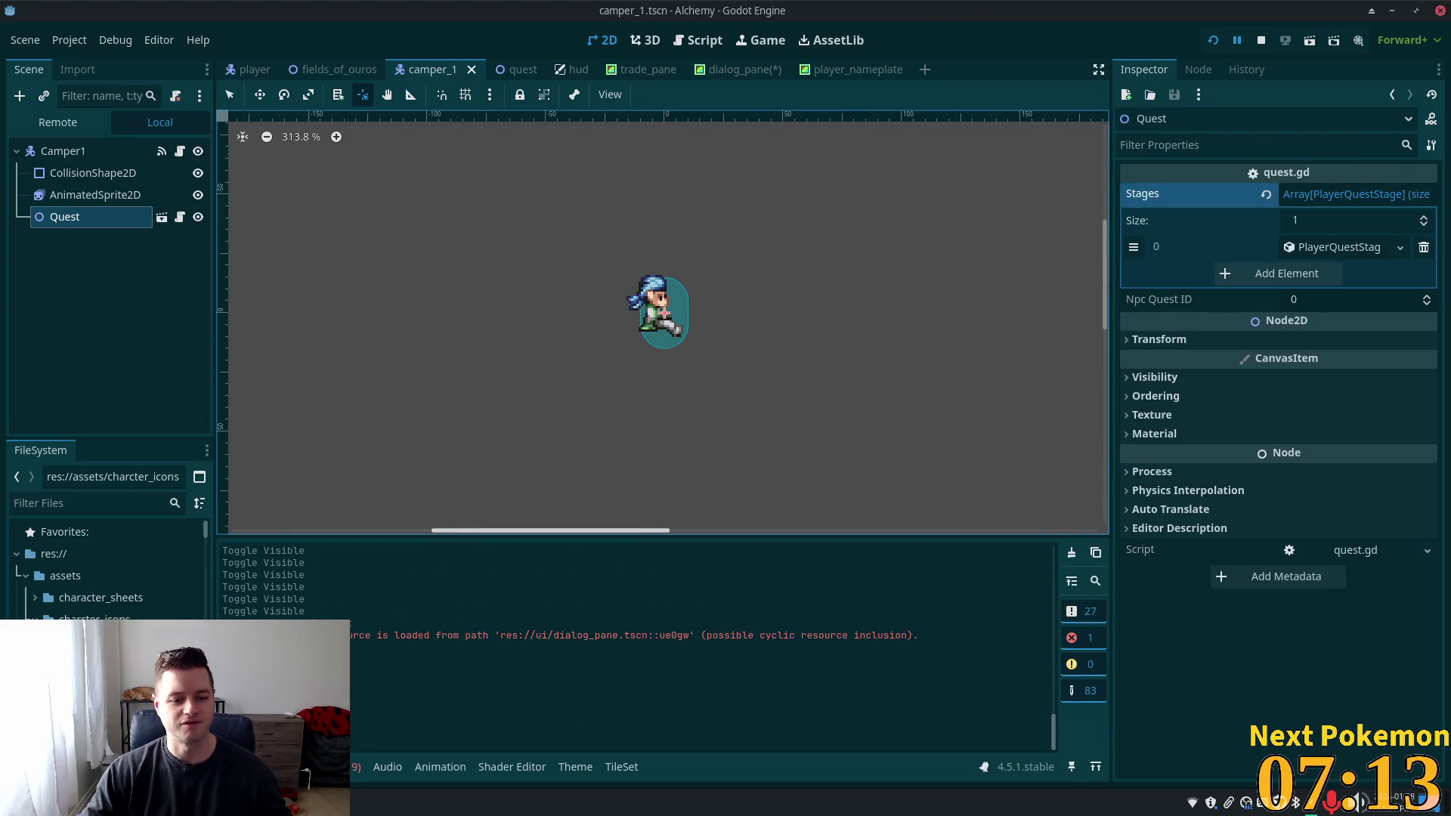
key(F5)
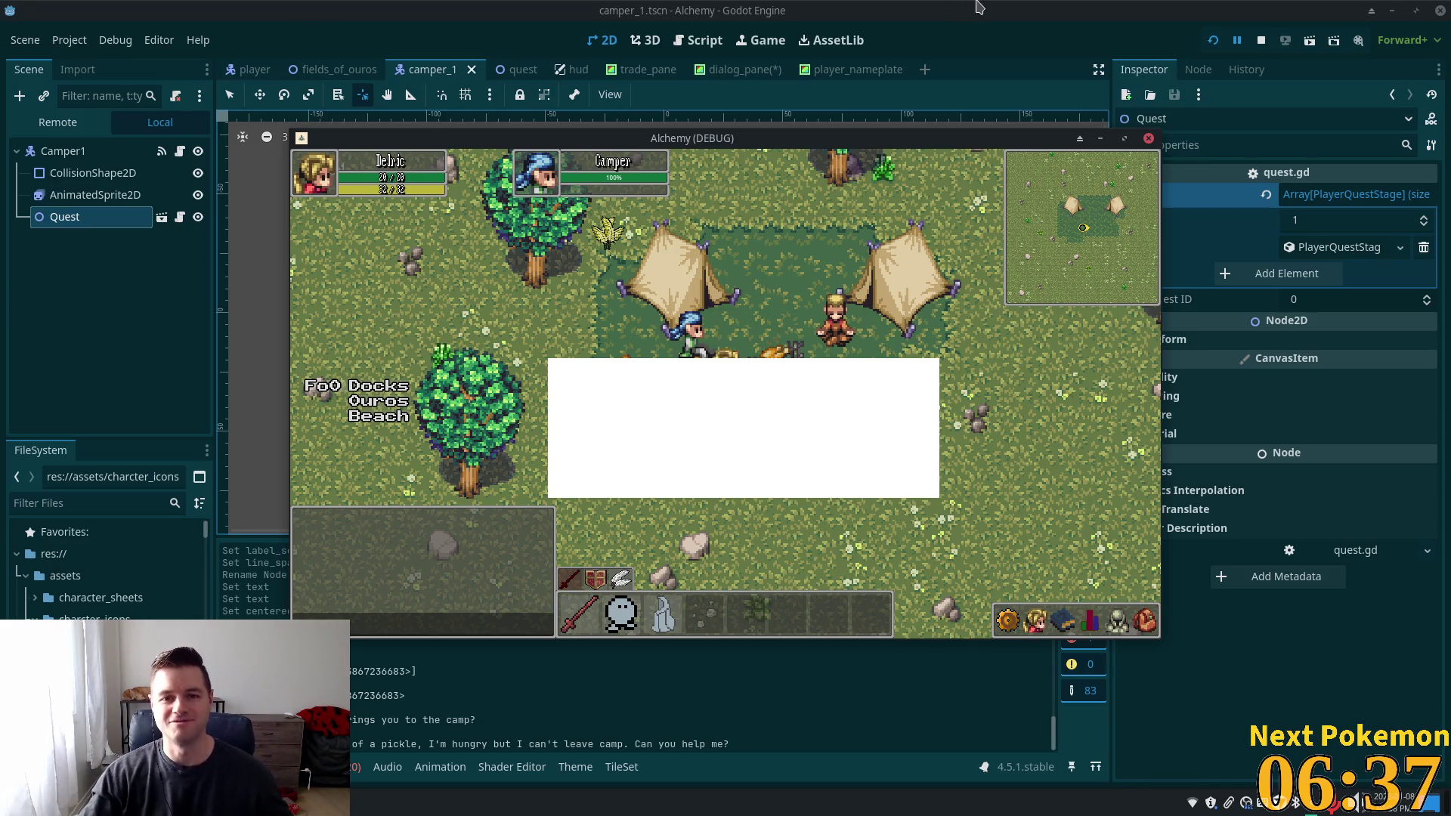
key(F8)
click(752, 69)
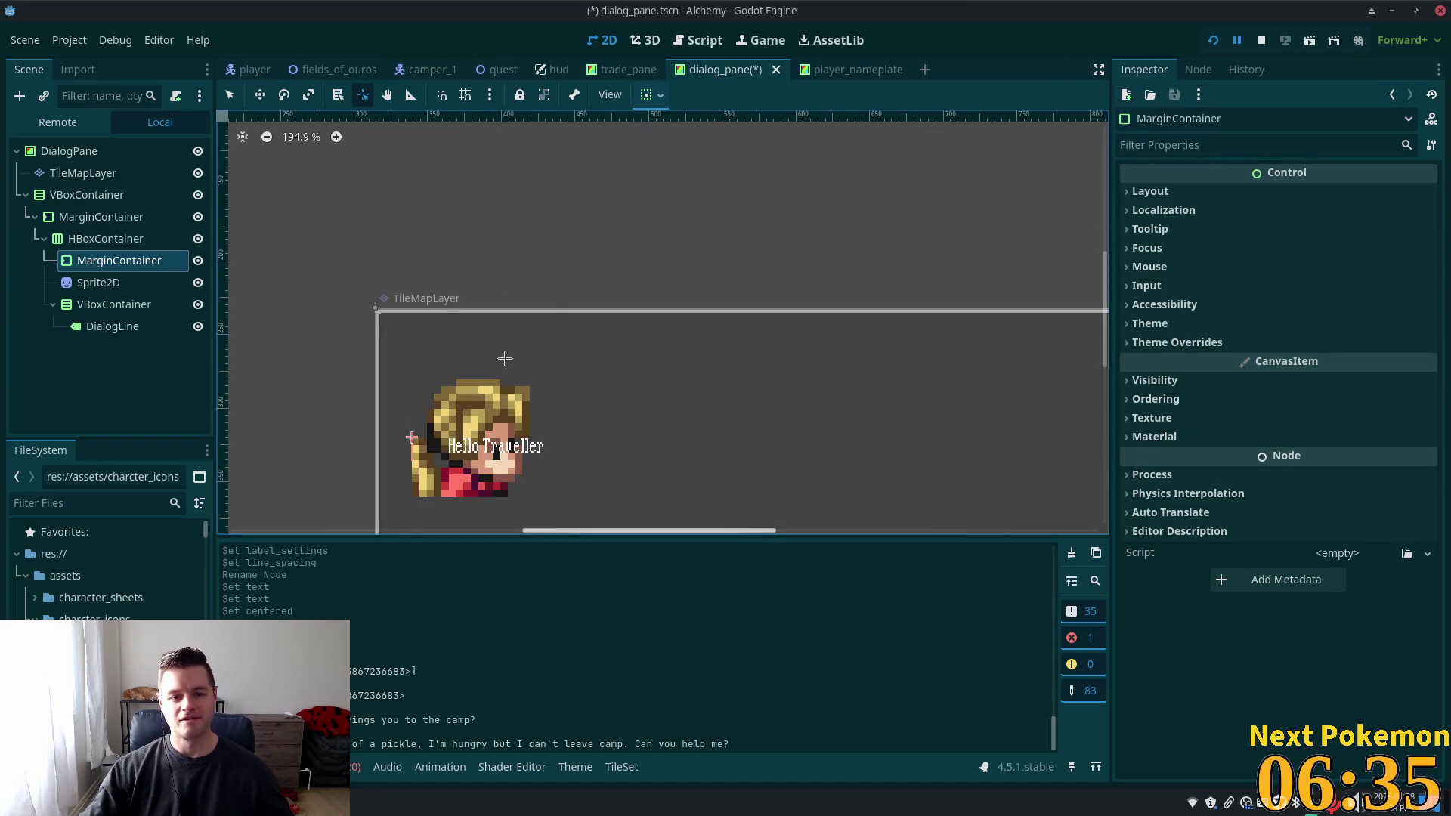
Drag the portrait Sprite2D onto the MarginContainer and confirm the new parent-child hierarchy
scroll(680, 340, down, 2)
scroll(396, 290, up, 5)
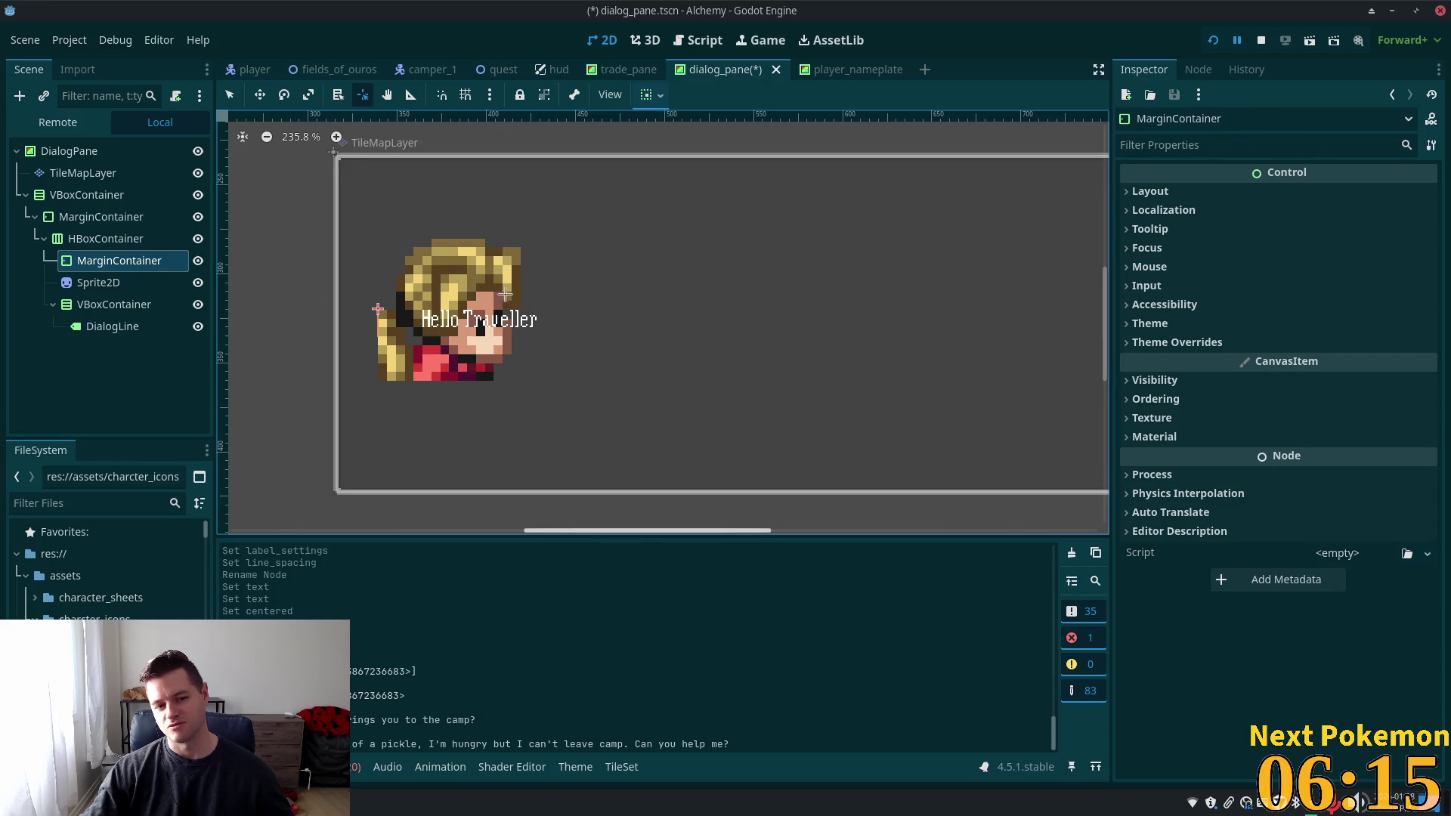
click(121, 283)
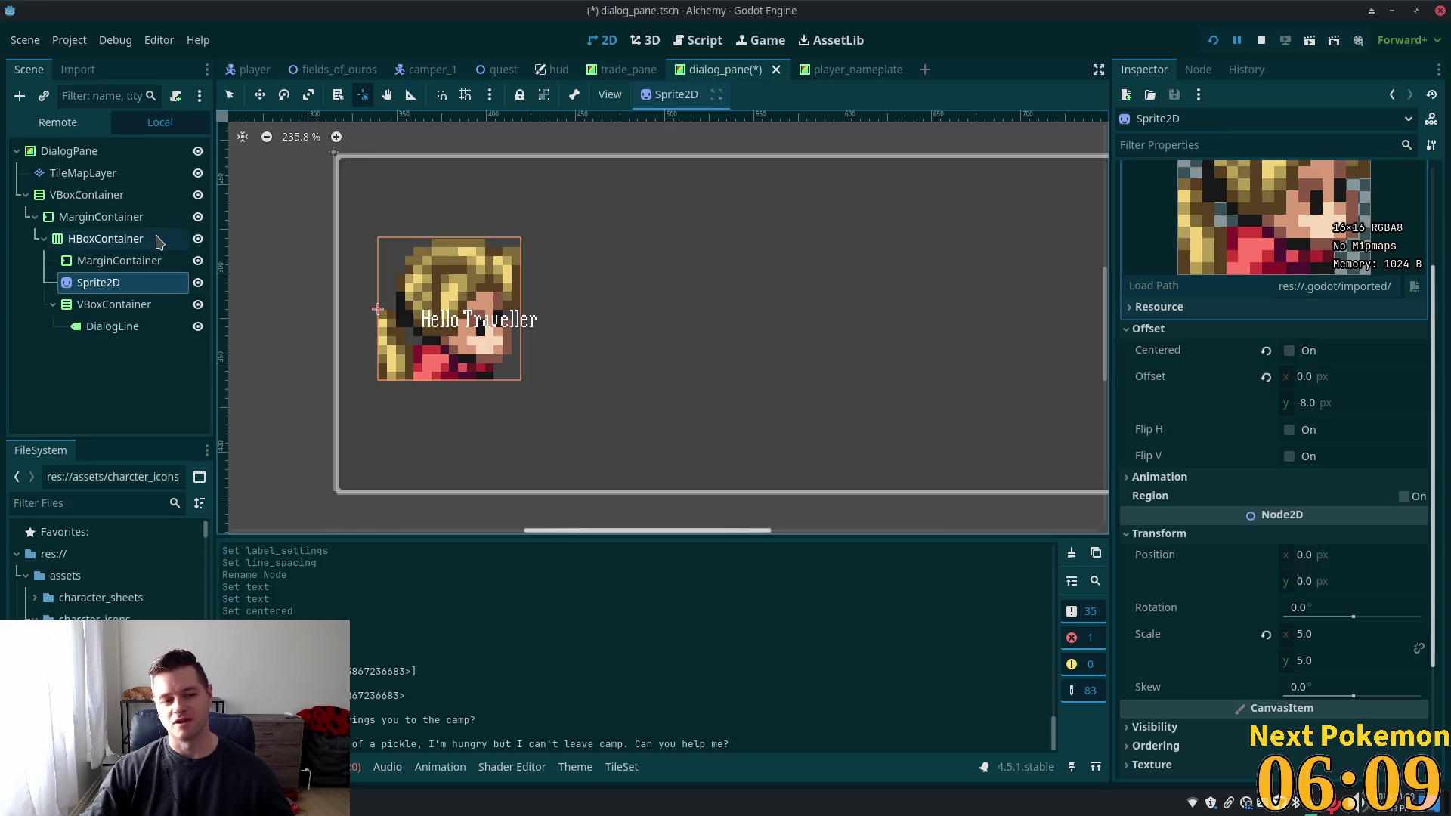
click(98, 240)
click(94, 262)
drag(98, 282, 115, 263)
key(Up)
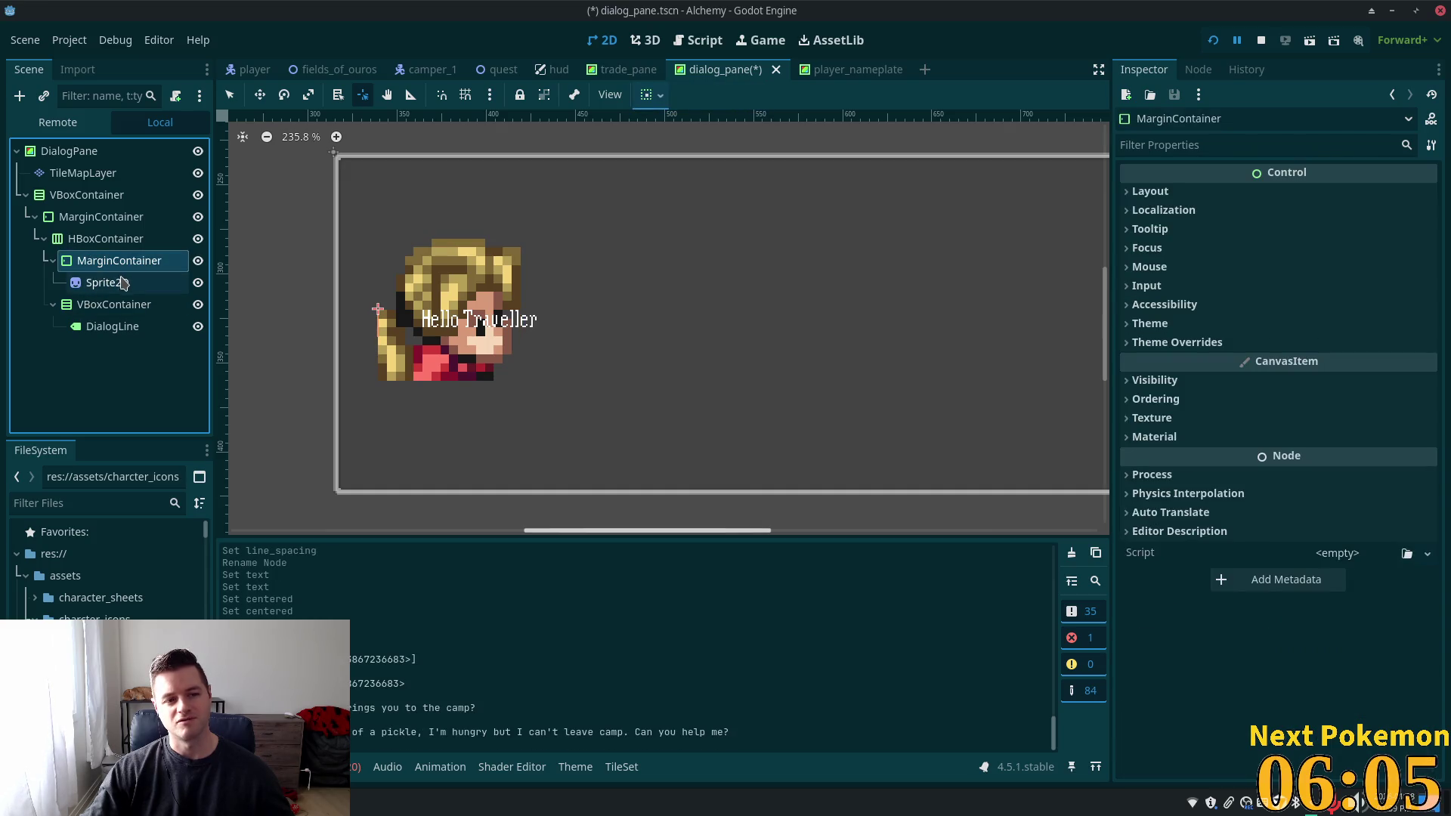
key(Down)
key(Up)
key(Down)
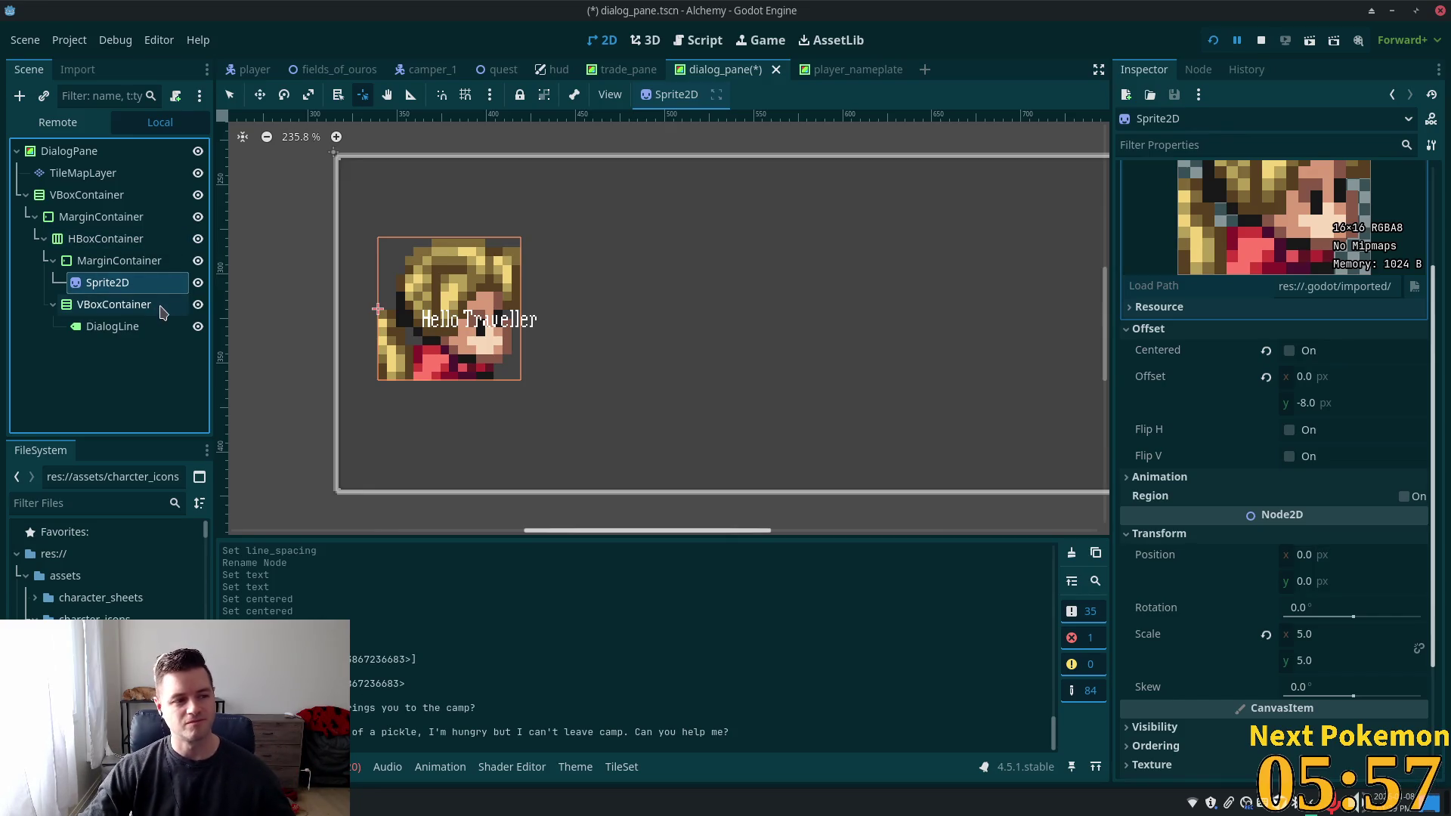
Inspect the MarginContainer and the portrait Sprite2D, kept at scale 5.0 with -8 px vertical offset
click(97, 260)
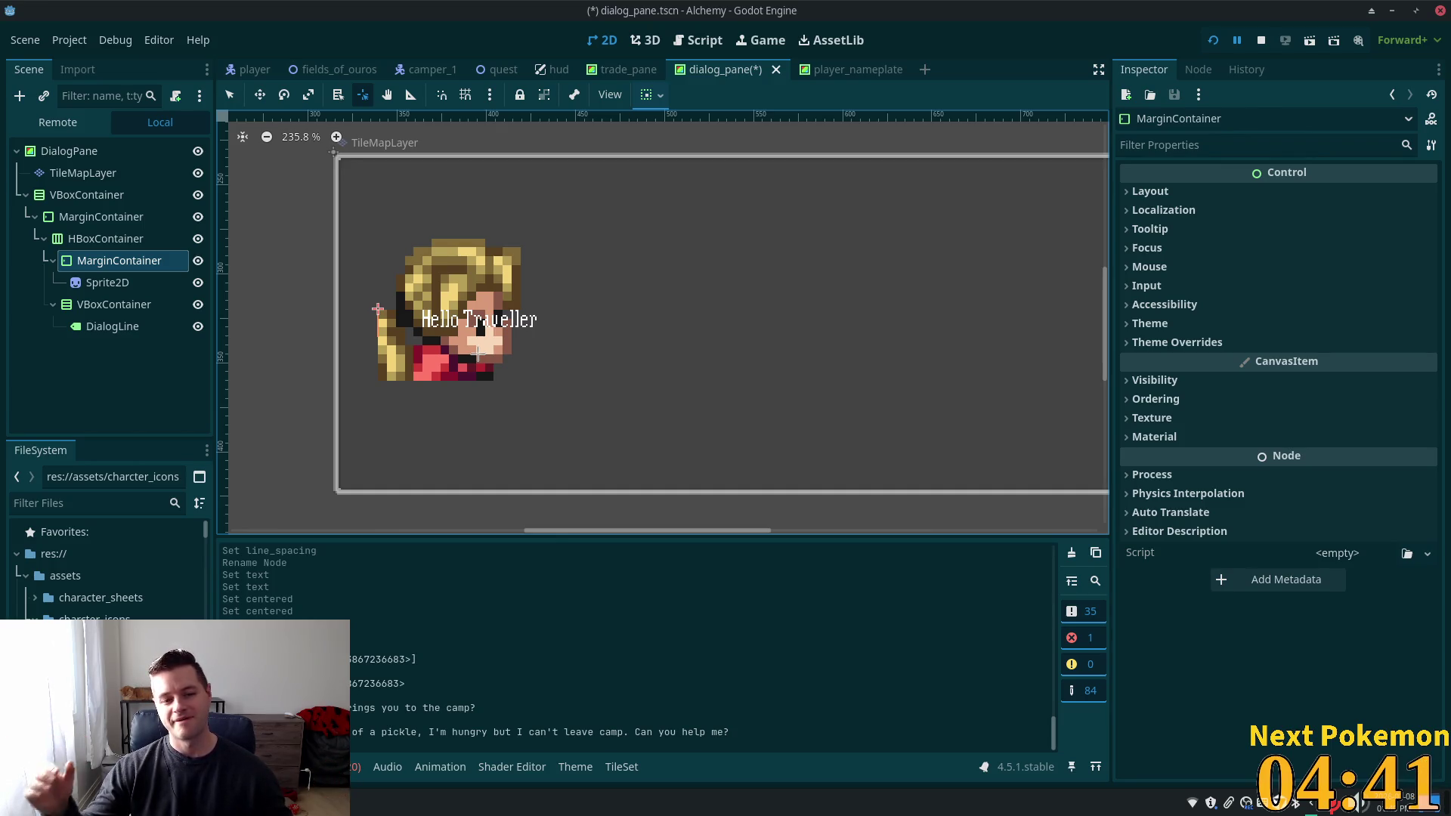
click(83, 283)
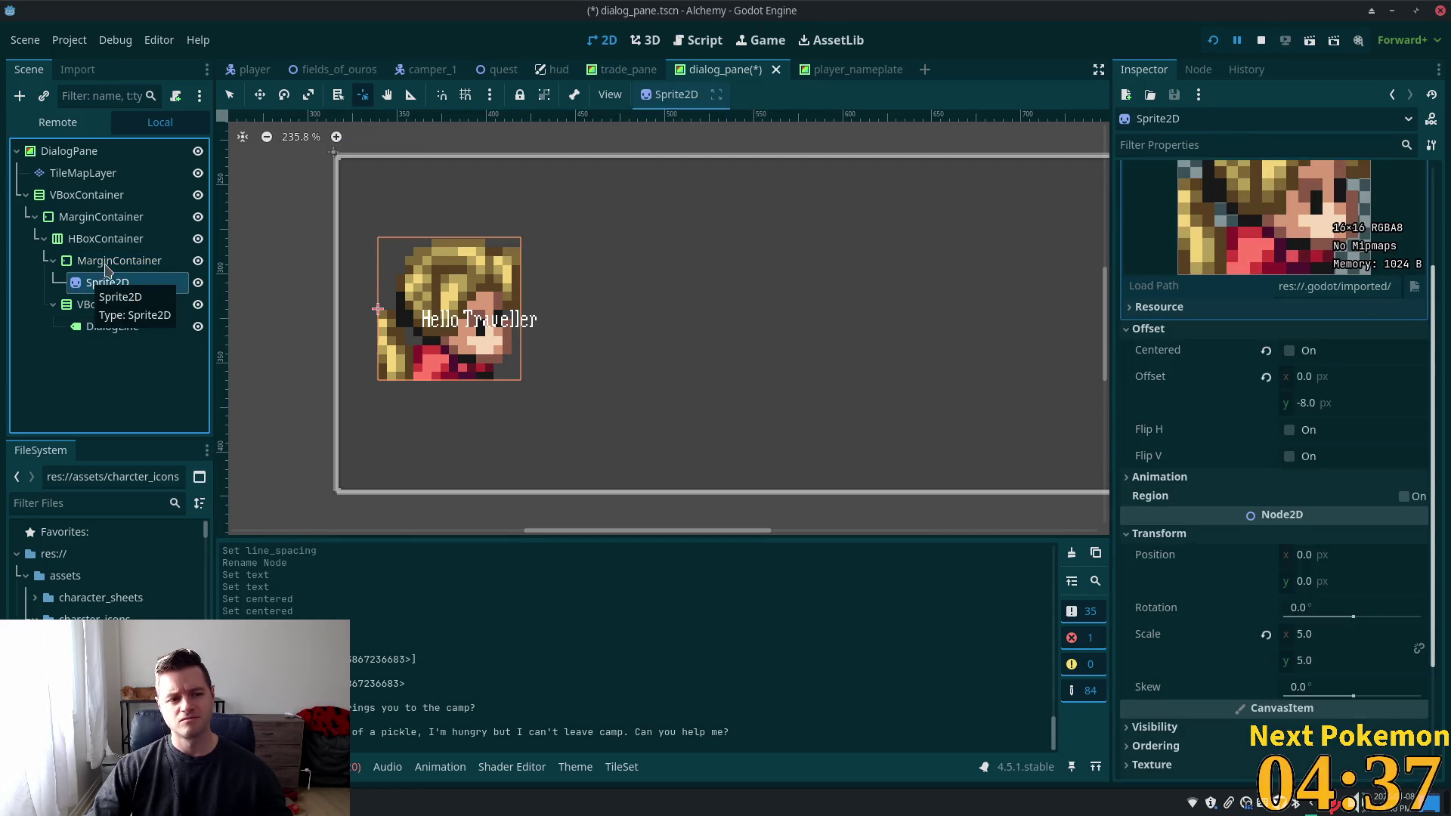
Set the HBoxContainer's Theme Overrides > Constants > Separation to 105
click(105, 239)
click(1330, 420)
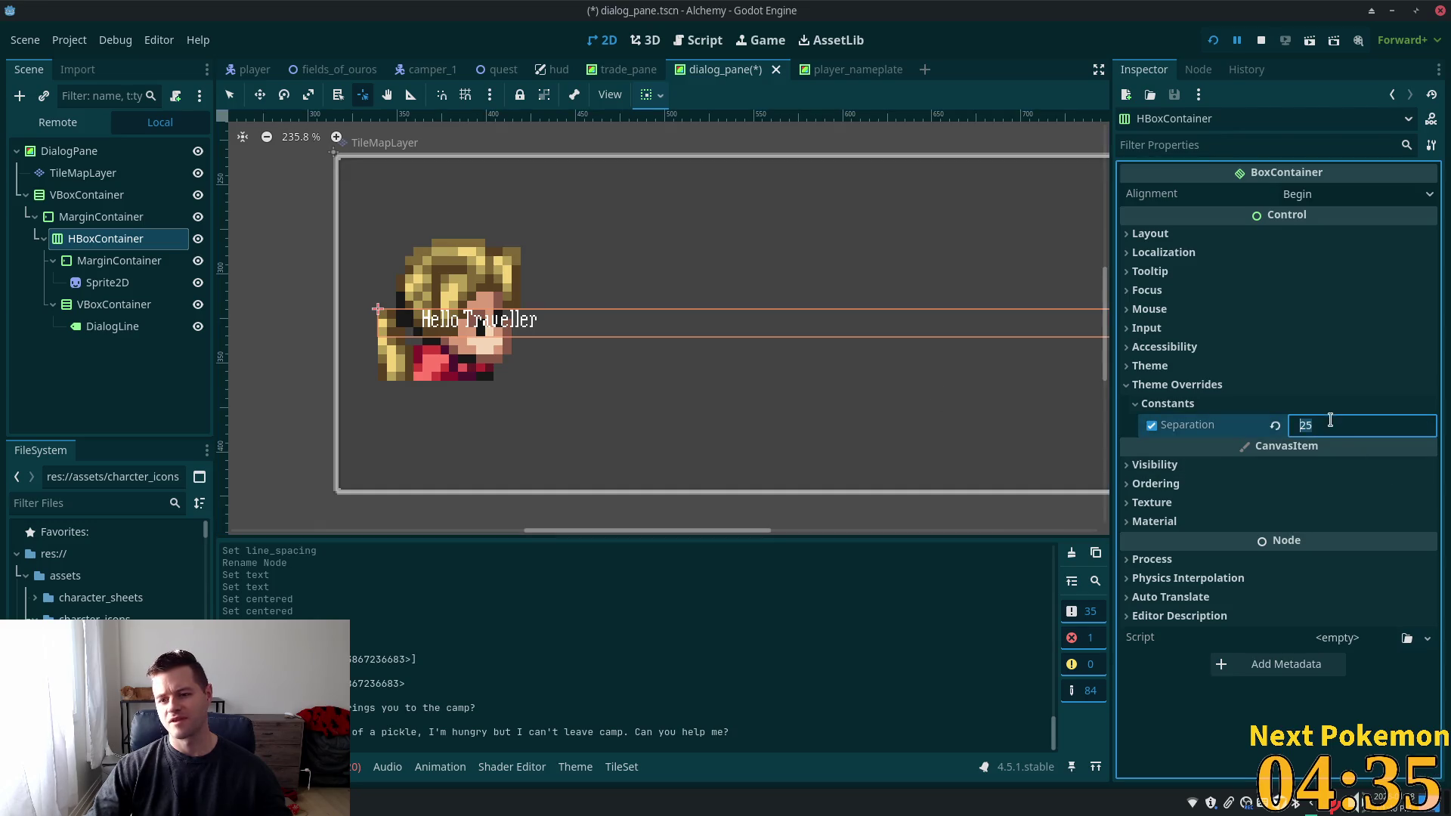
scroll(1364, 431, up, 20)
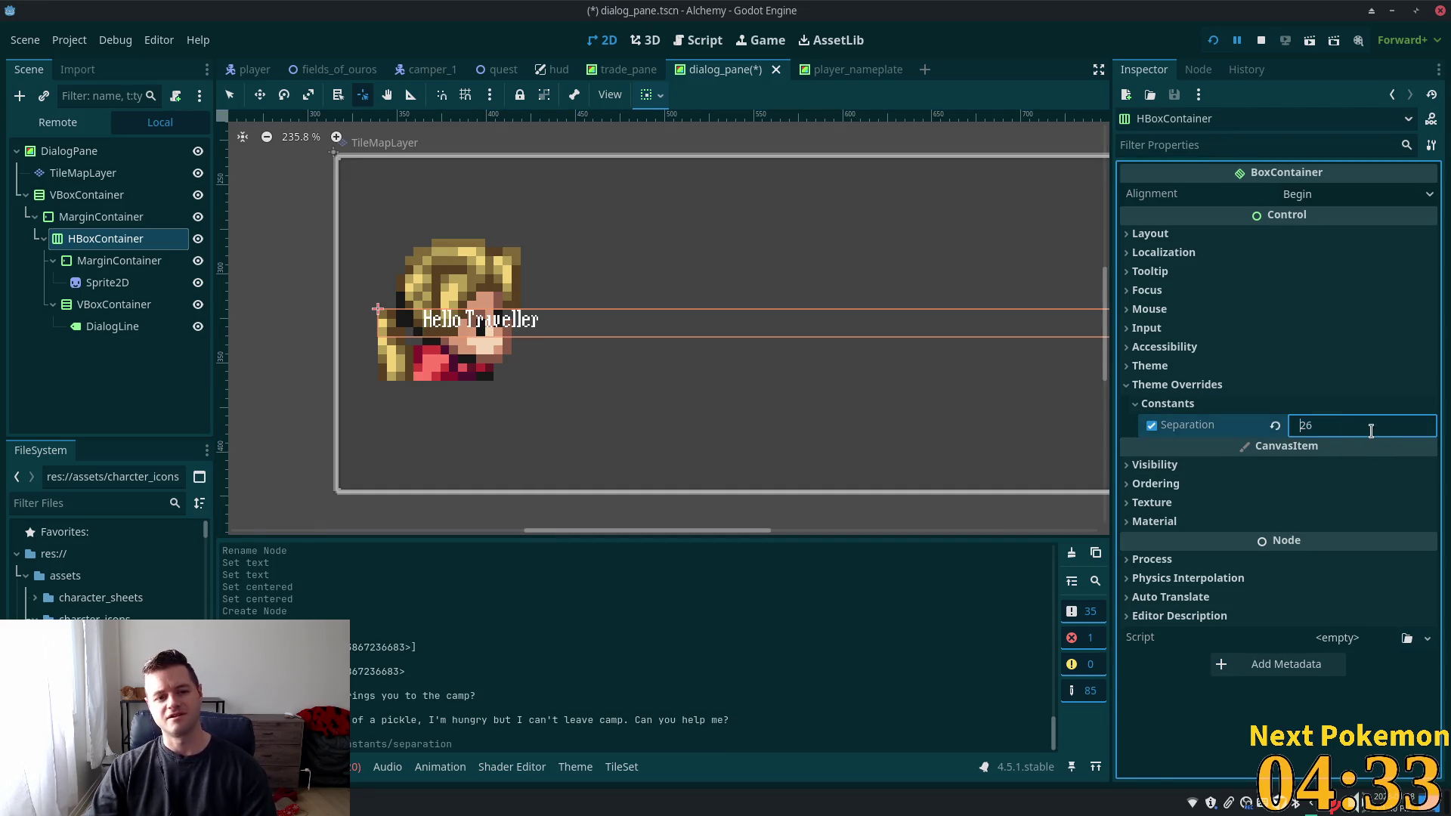
scroll(1373, 432, up, 20)
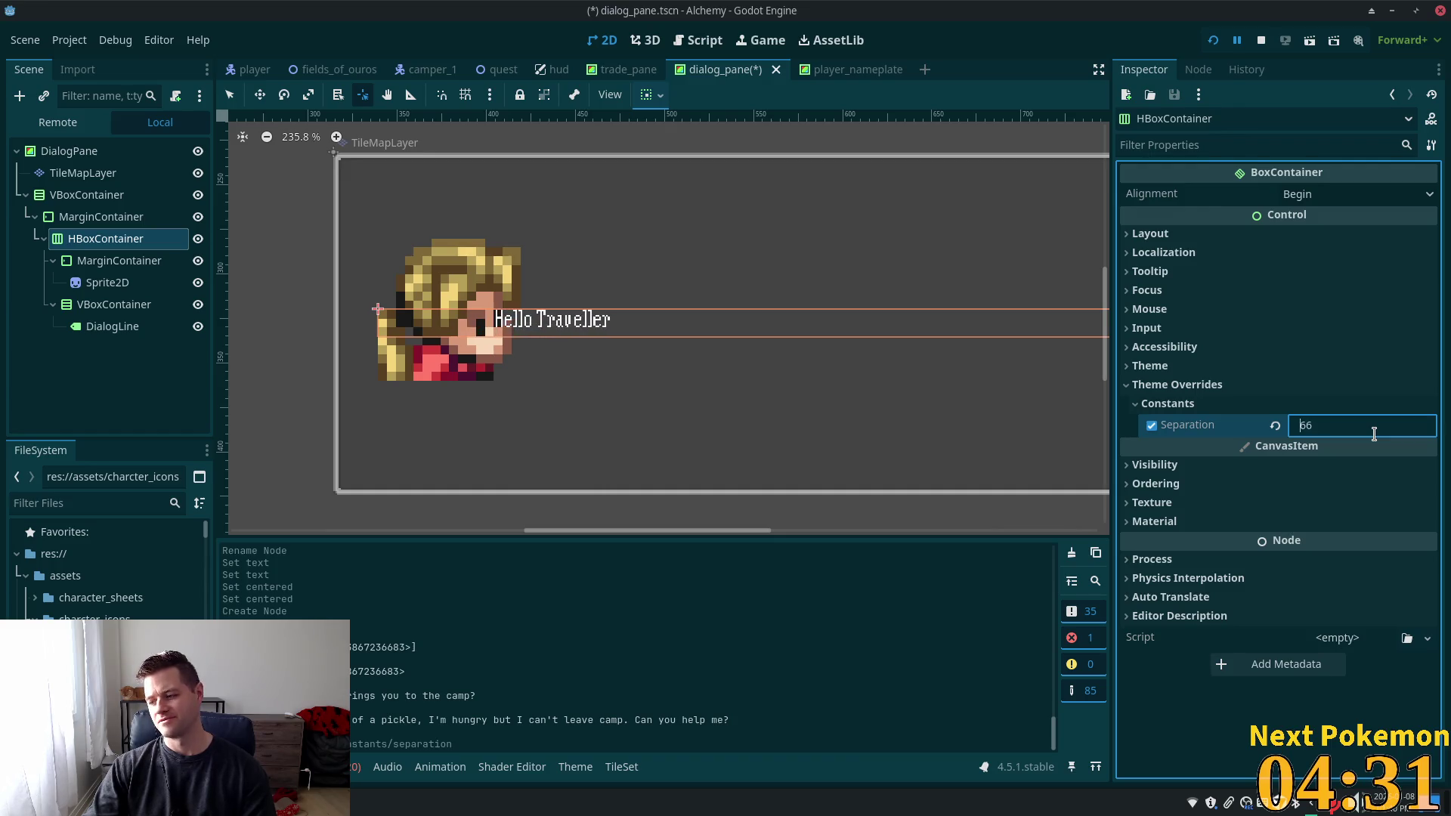
scroll(1374, 434, up, 14)
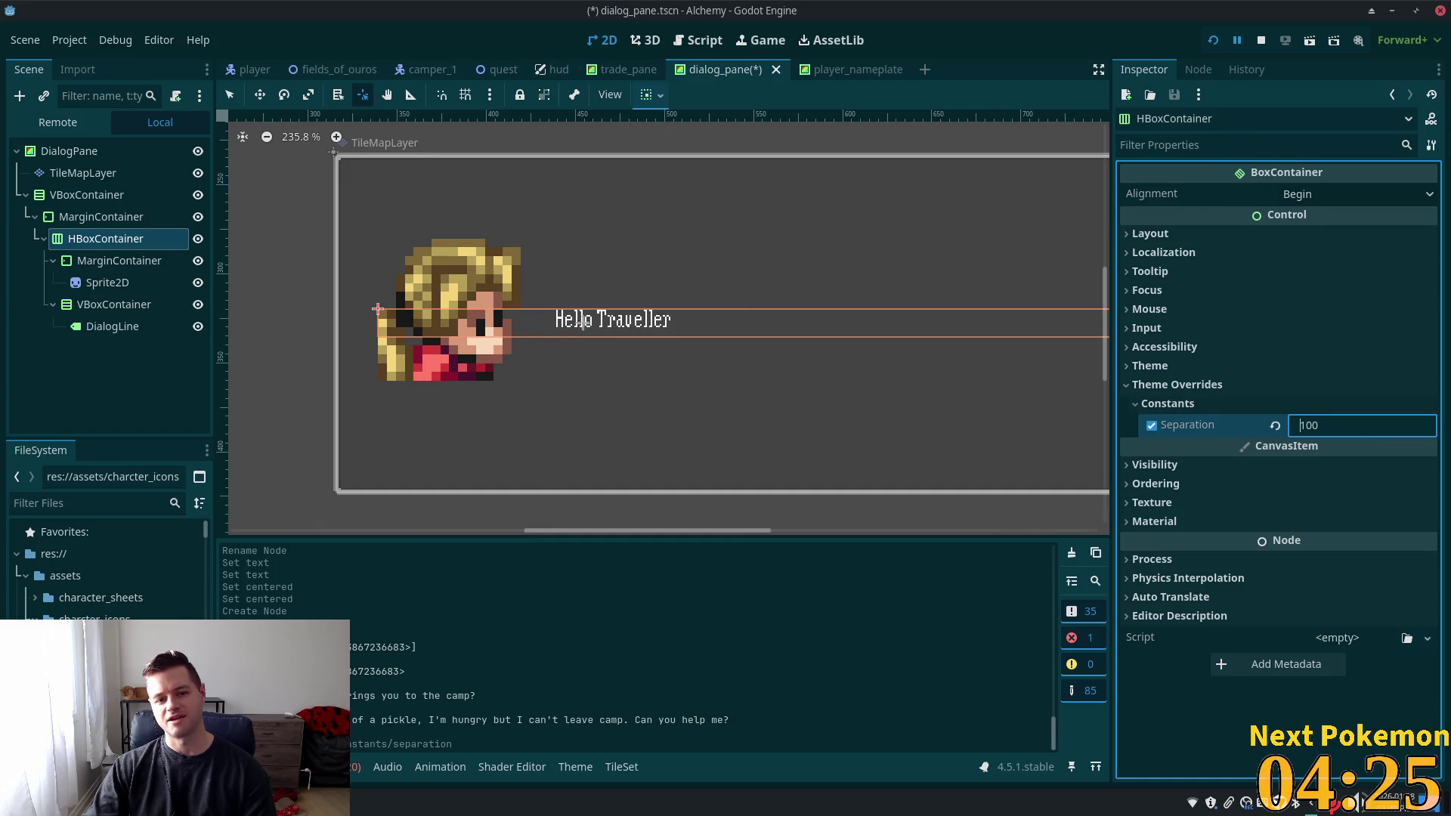
key(Up)
key(Up)
key(Up)
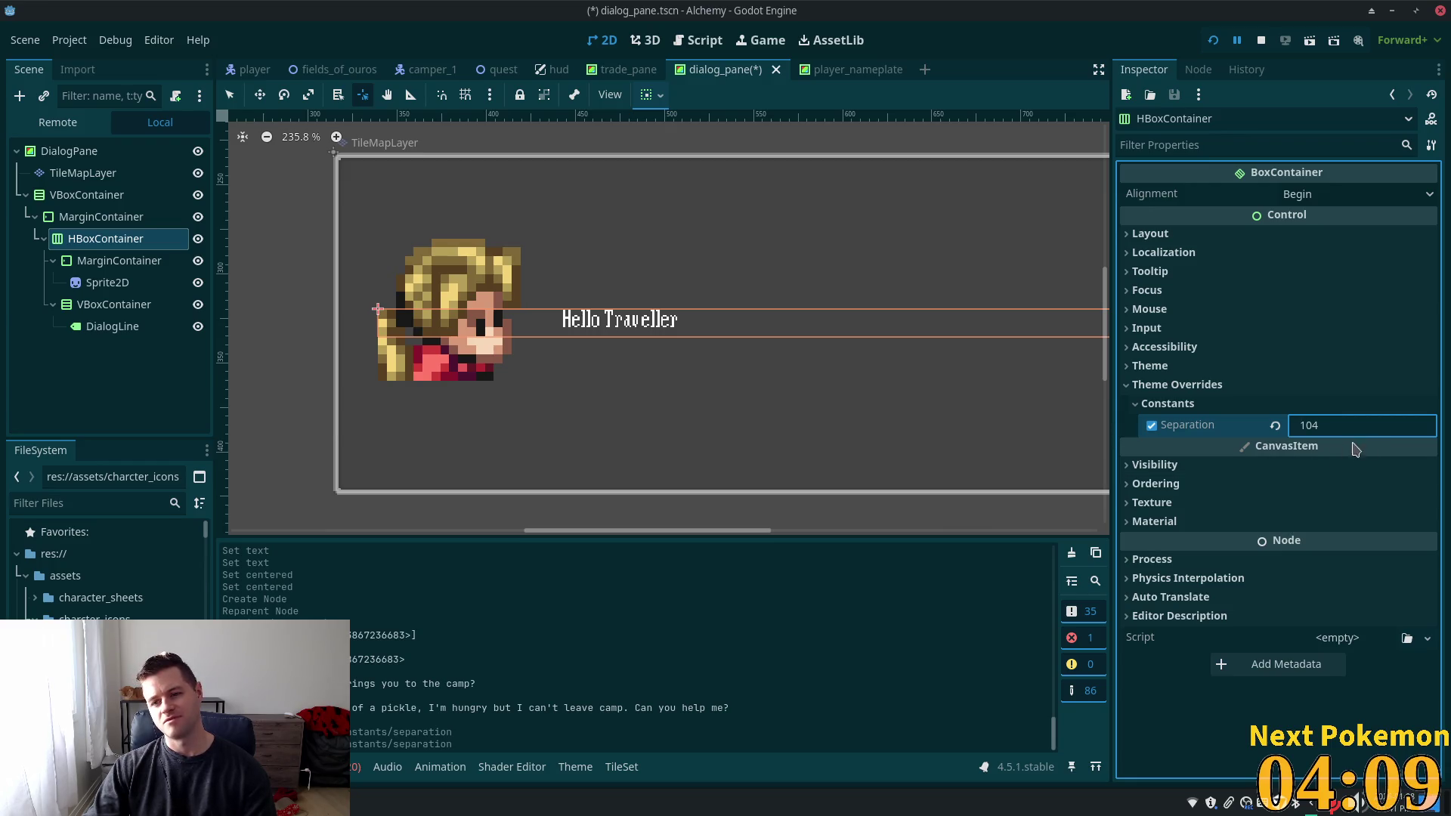
key(Up)
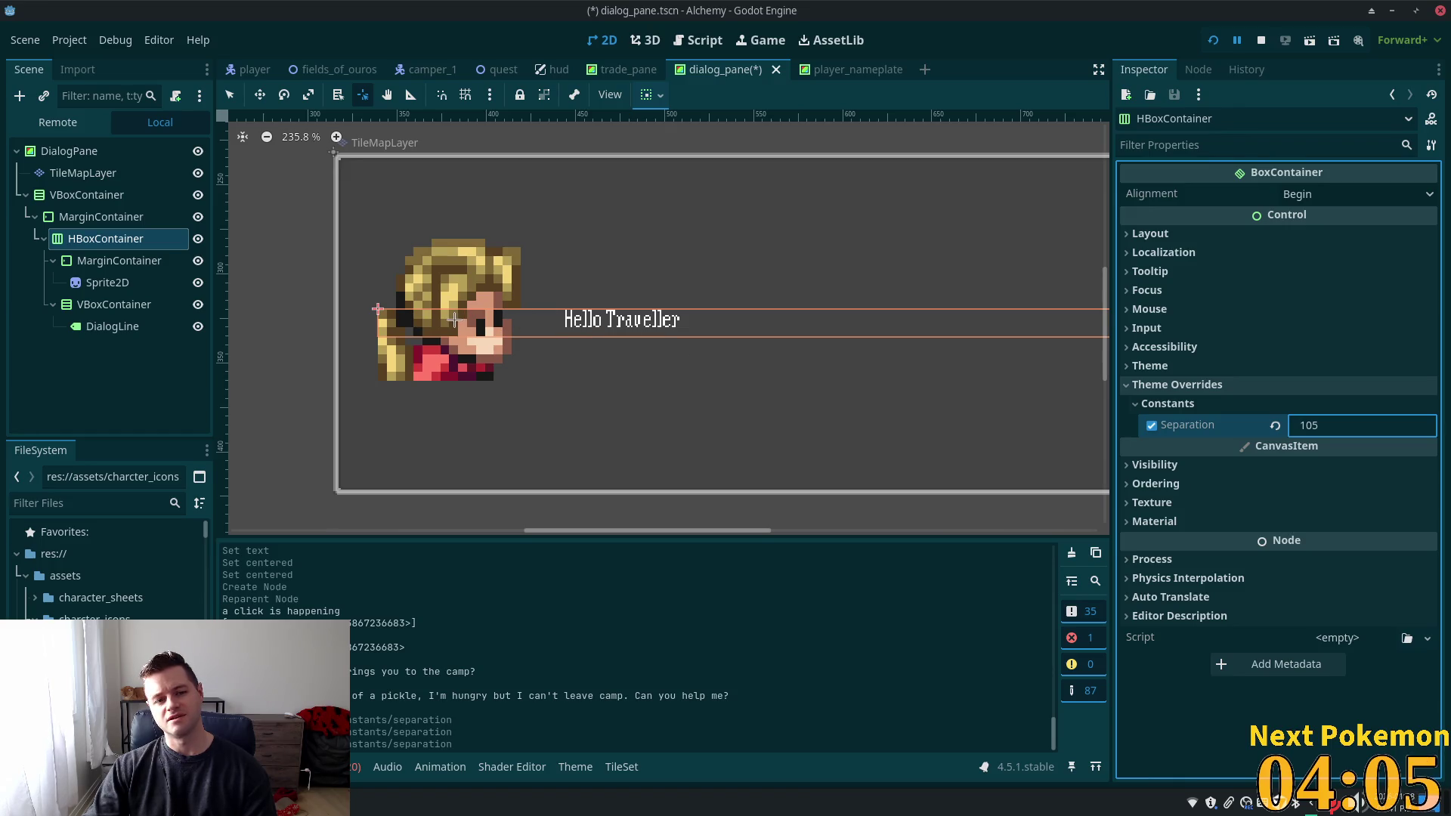
Reselect the HBoxContainer, recheck its Separation value, and bring the running game forward
click(393, 325)
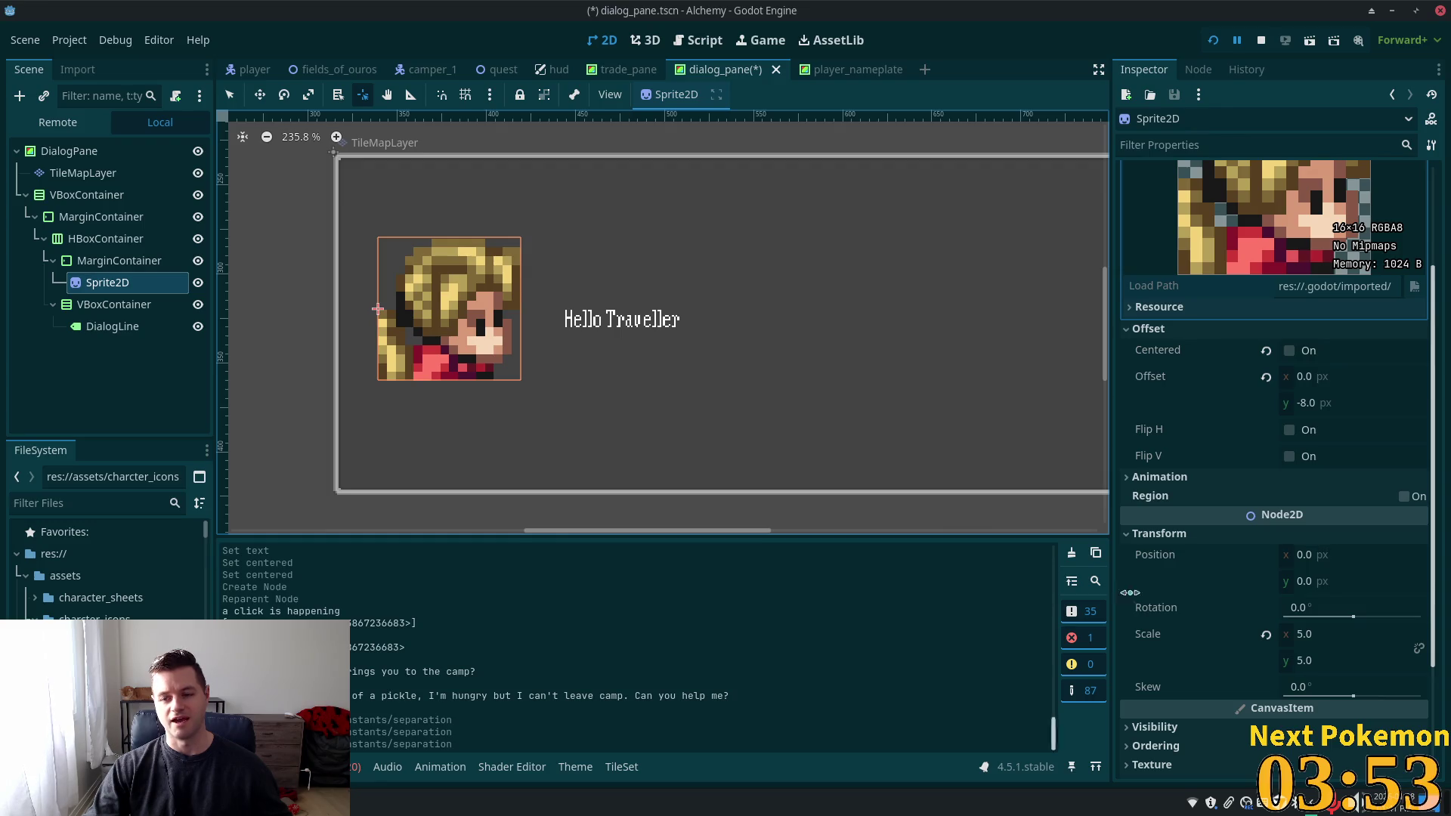
click(98, 261)
click(105, 282)
click(98, 263)
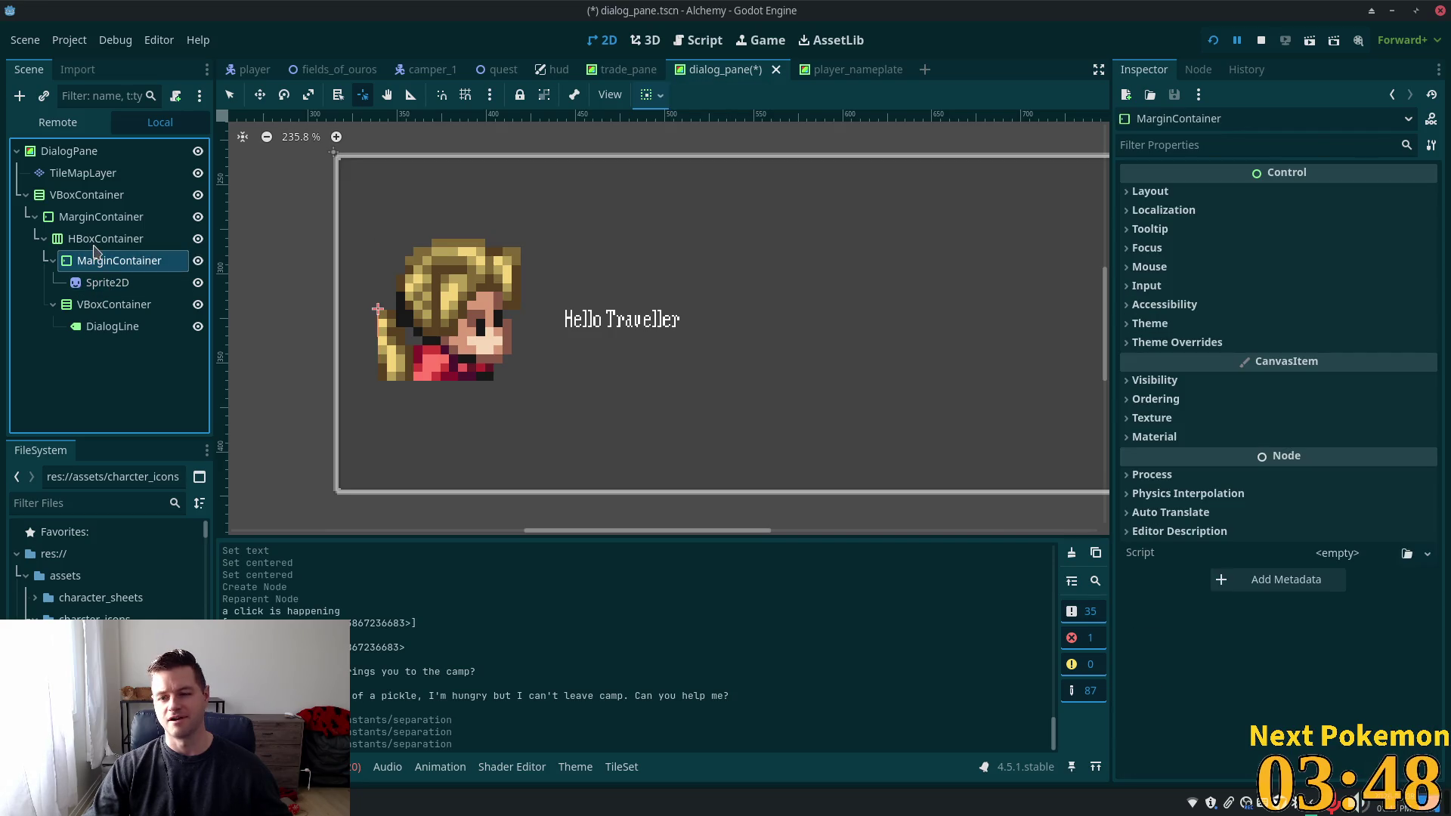
click(96, 242)
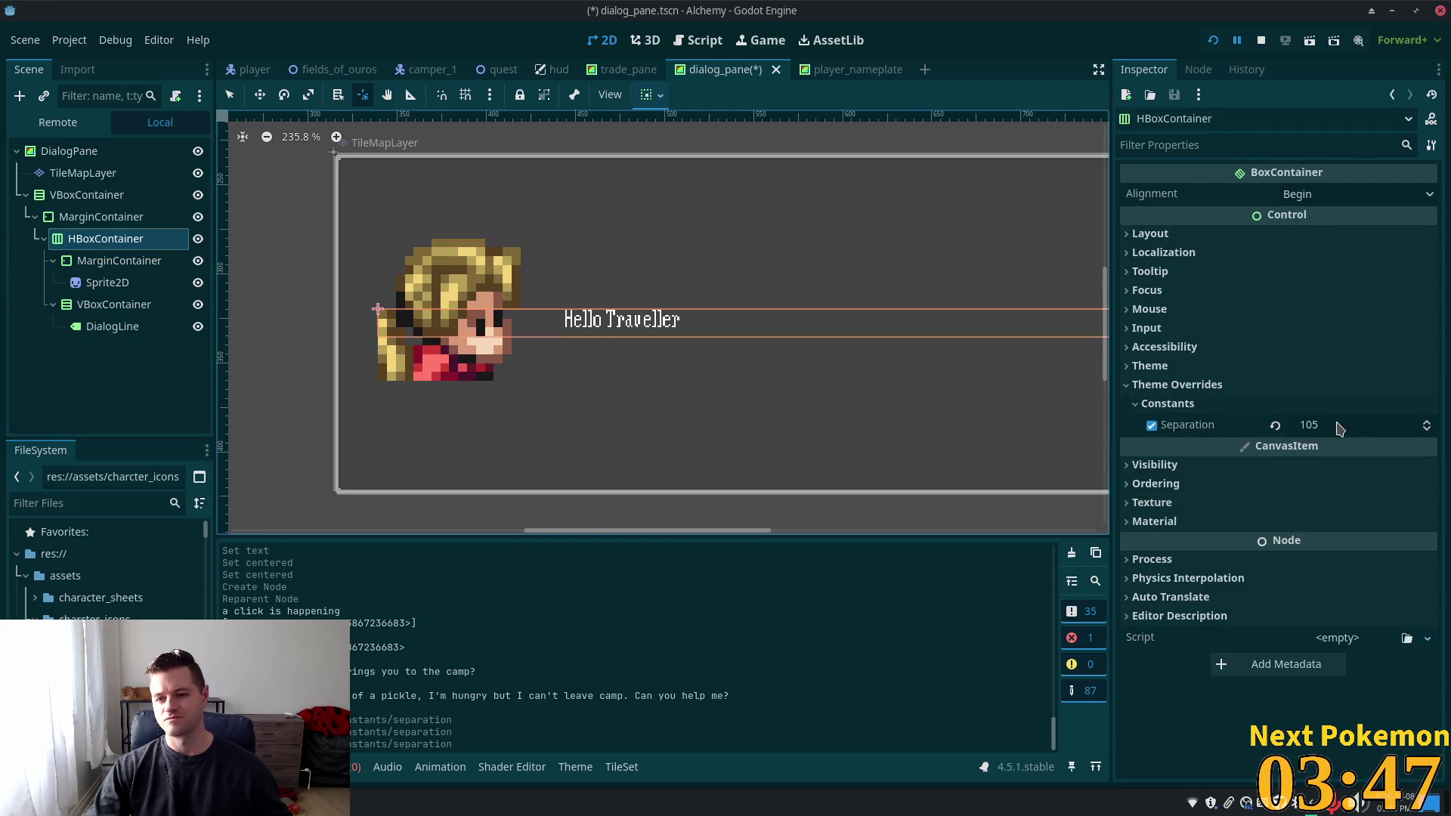
click(1352, 425)
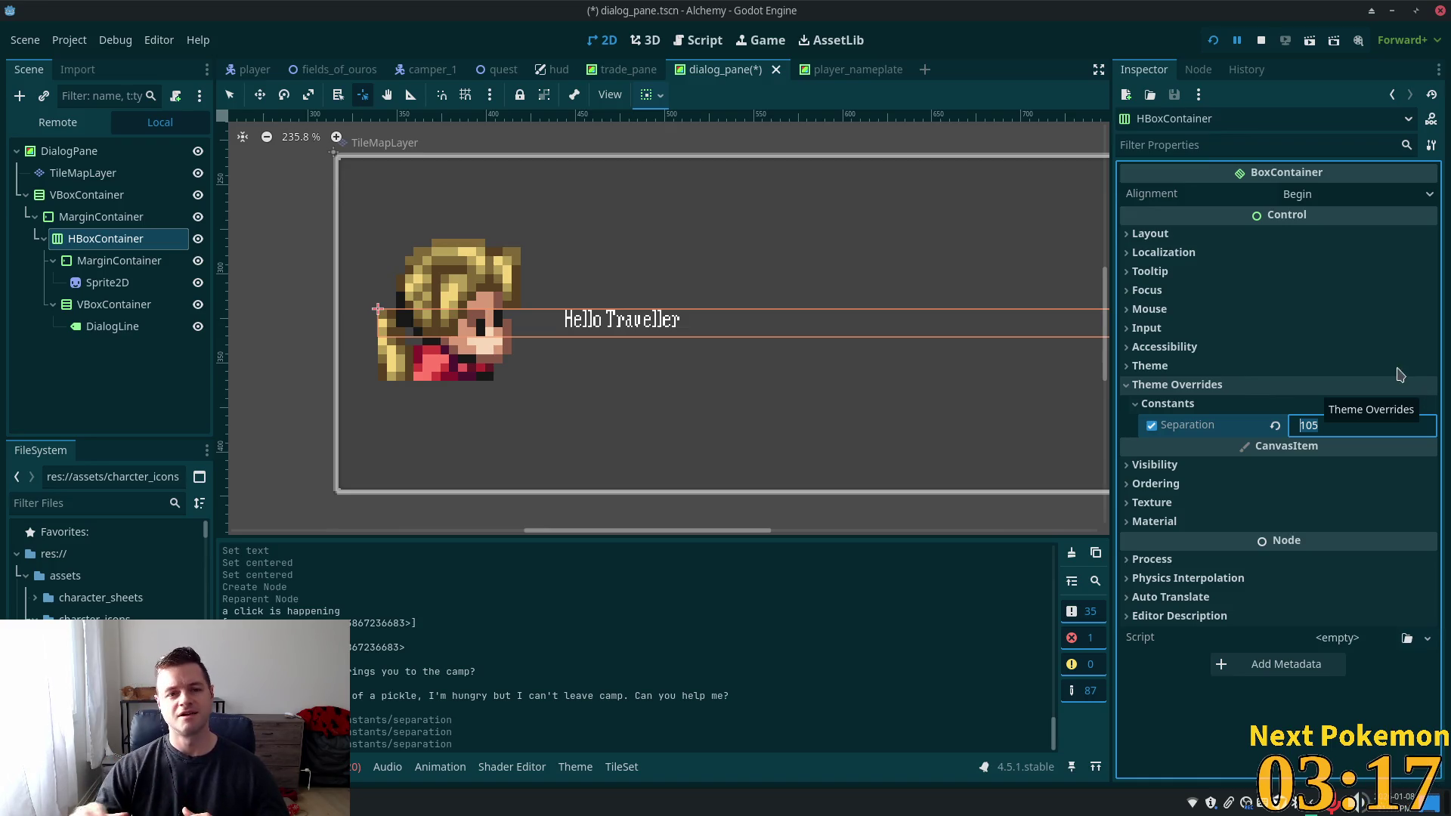
click(355, 803)
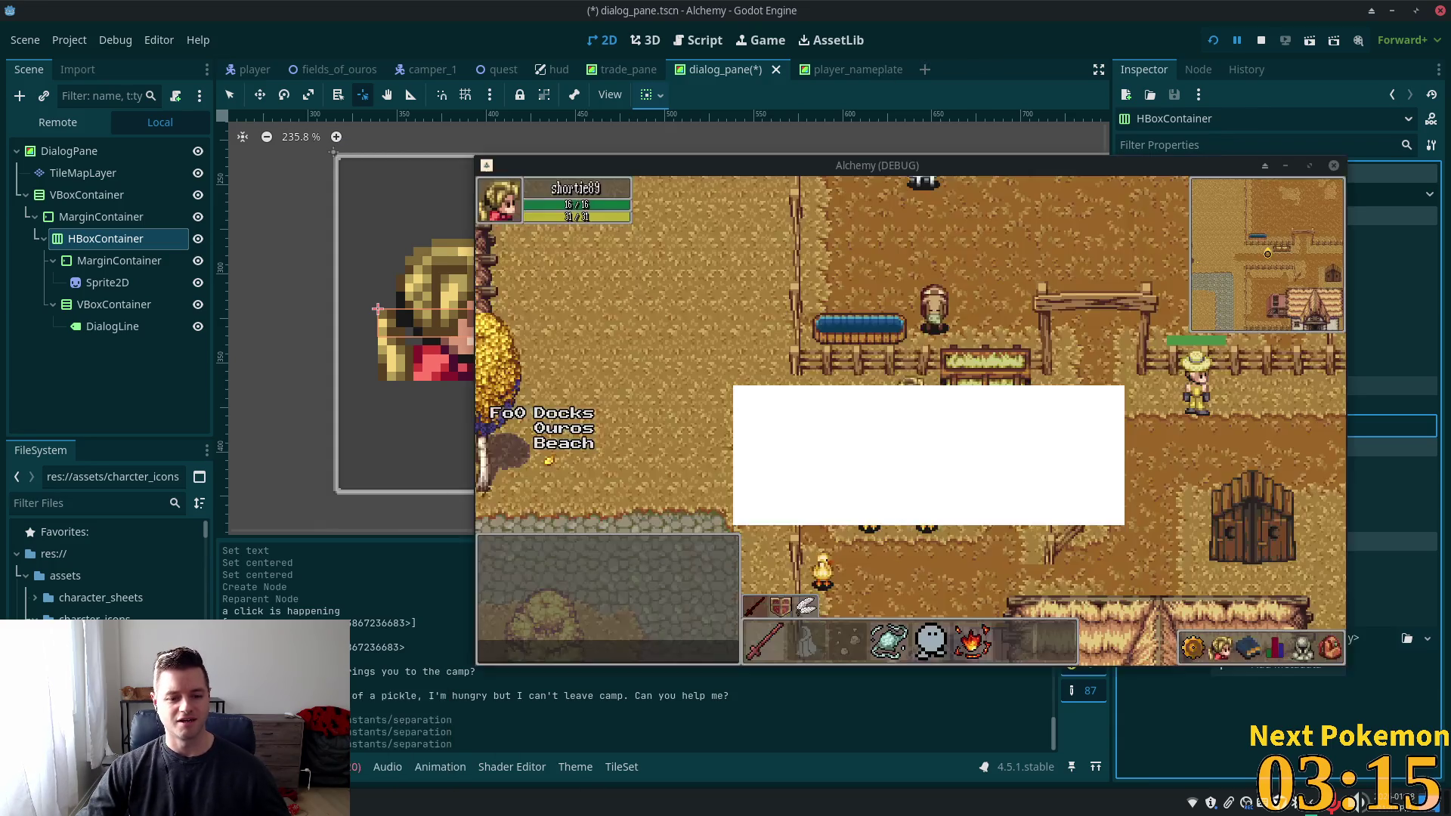
In the second game instance, walk the character around the camp toward the deer
click(355, 804)
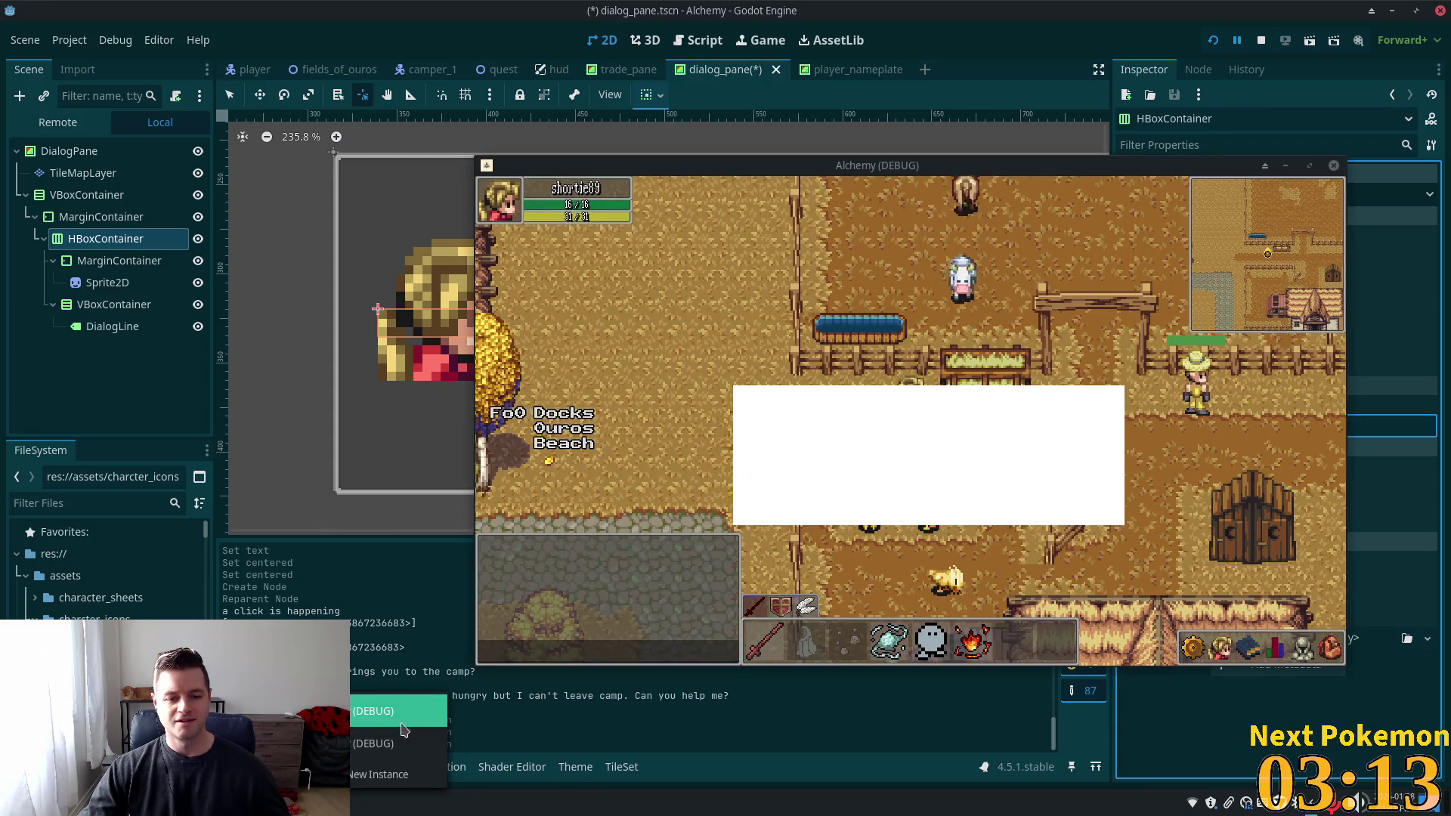
click(393, 715)
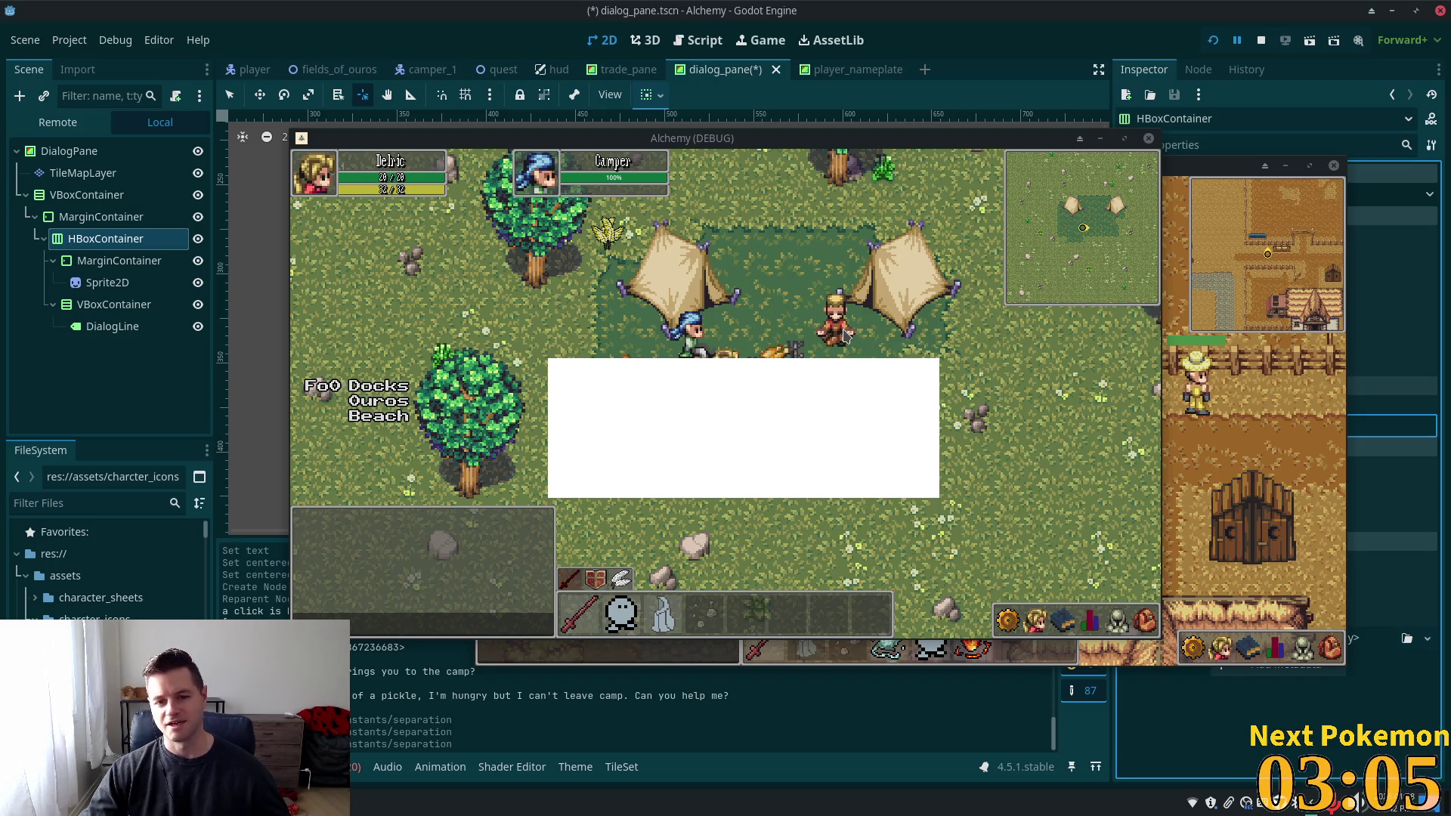
key(Down)
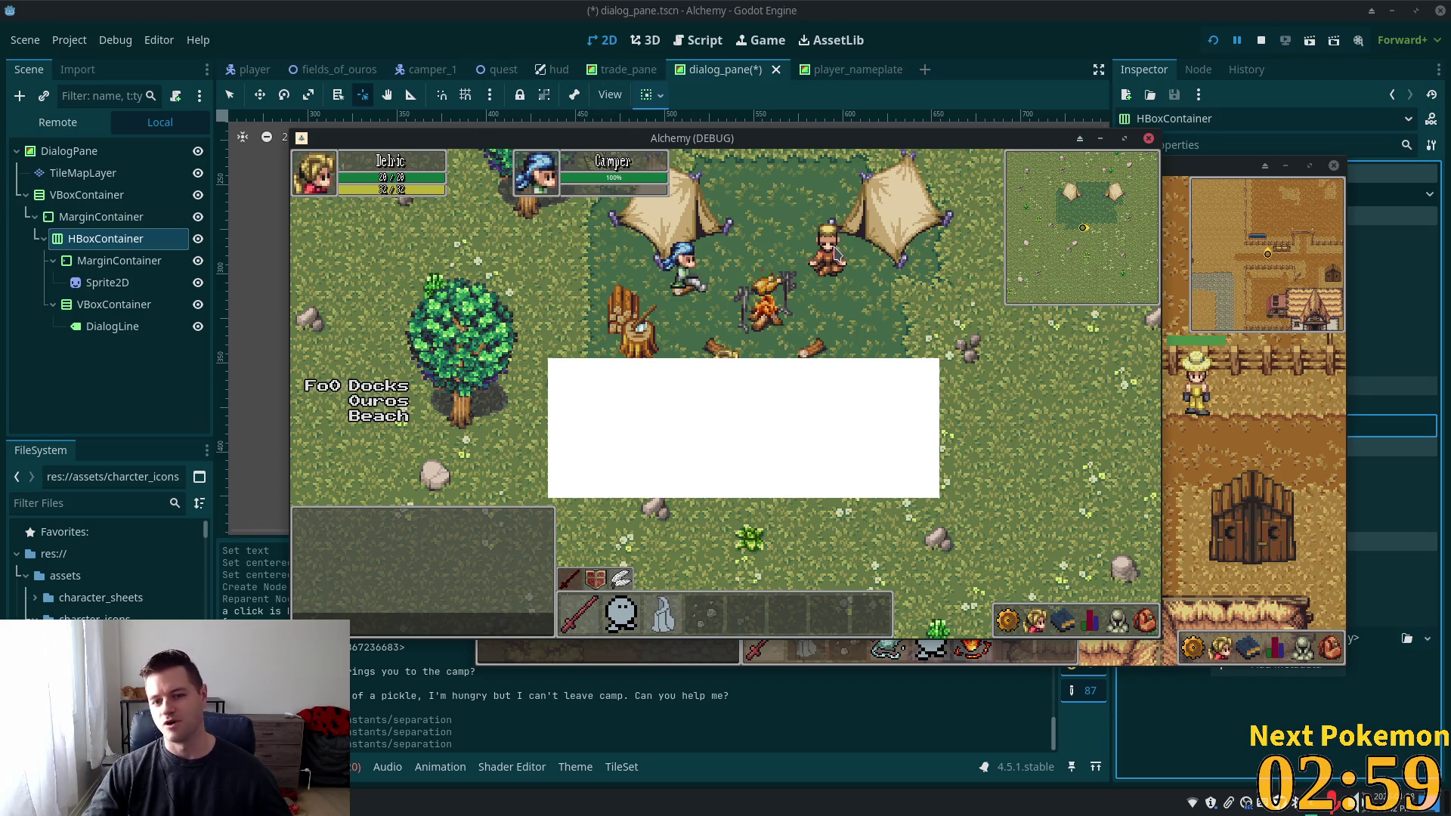
key(Up)
key(Right)
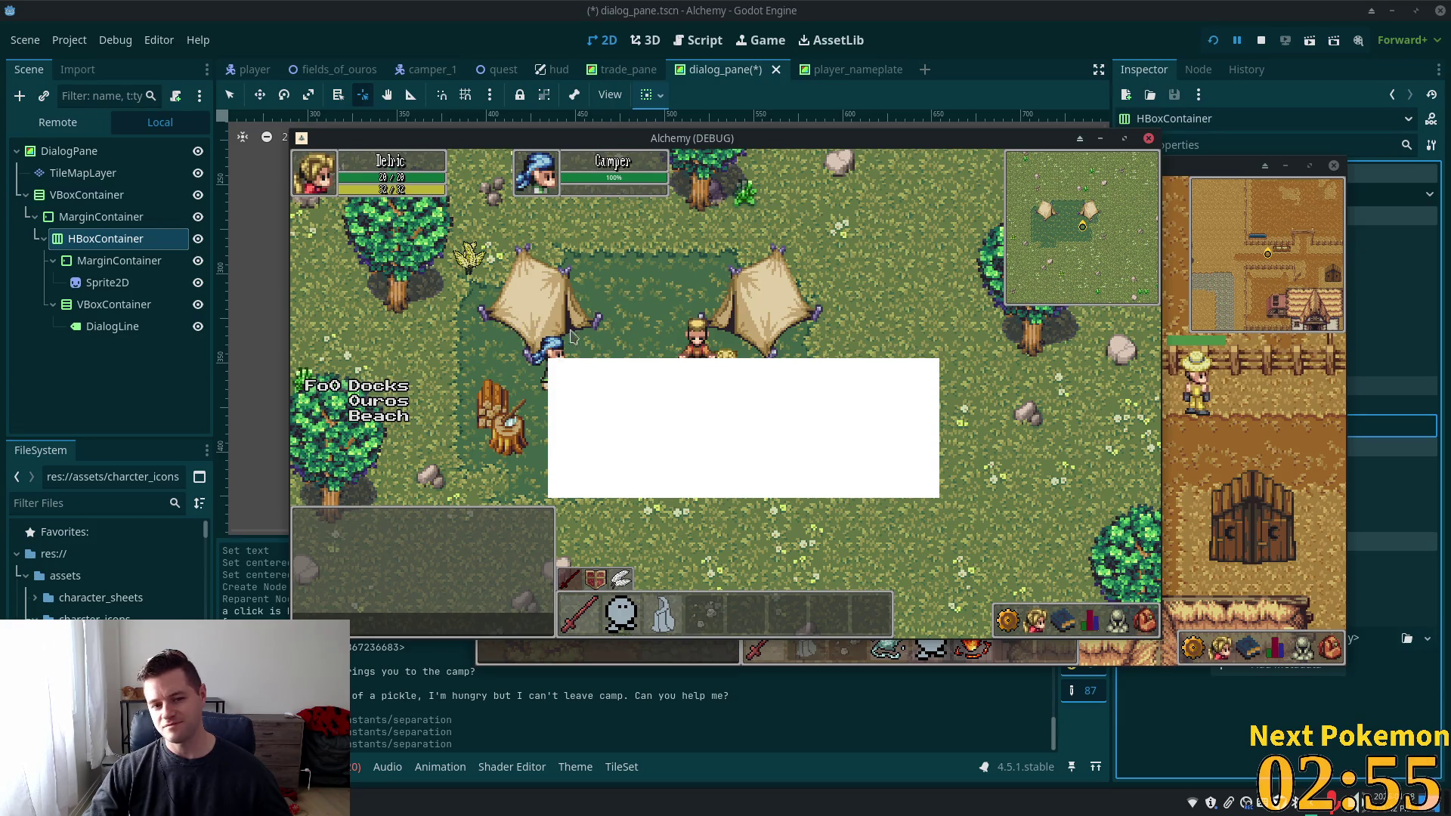
key(Down)
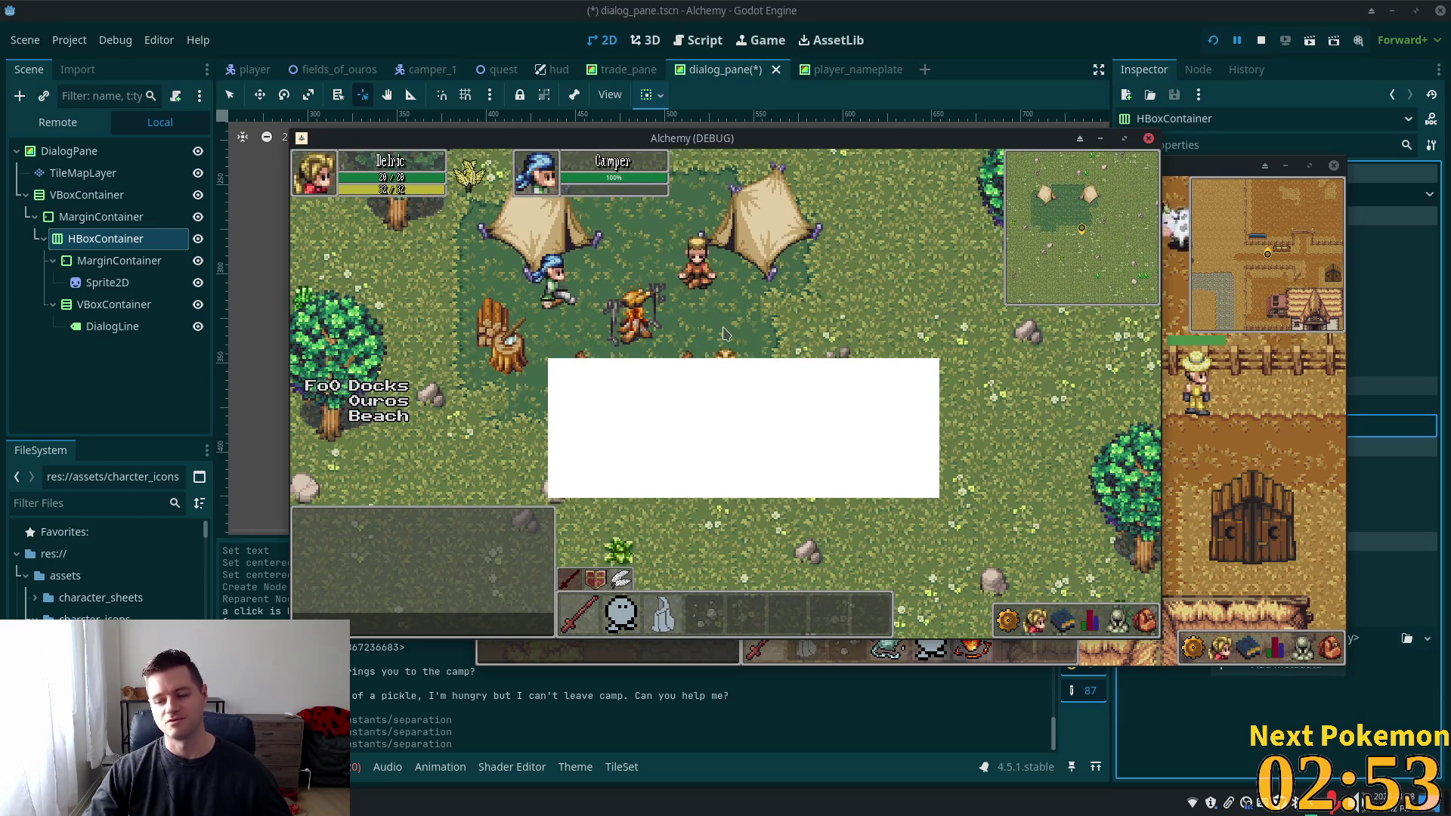
key(Up)
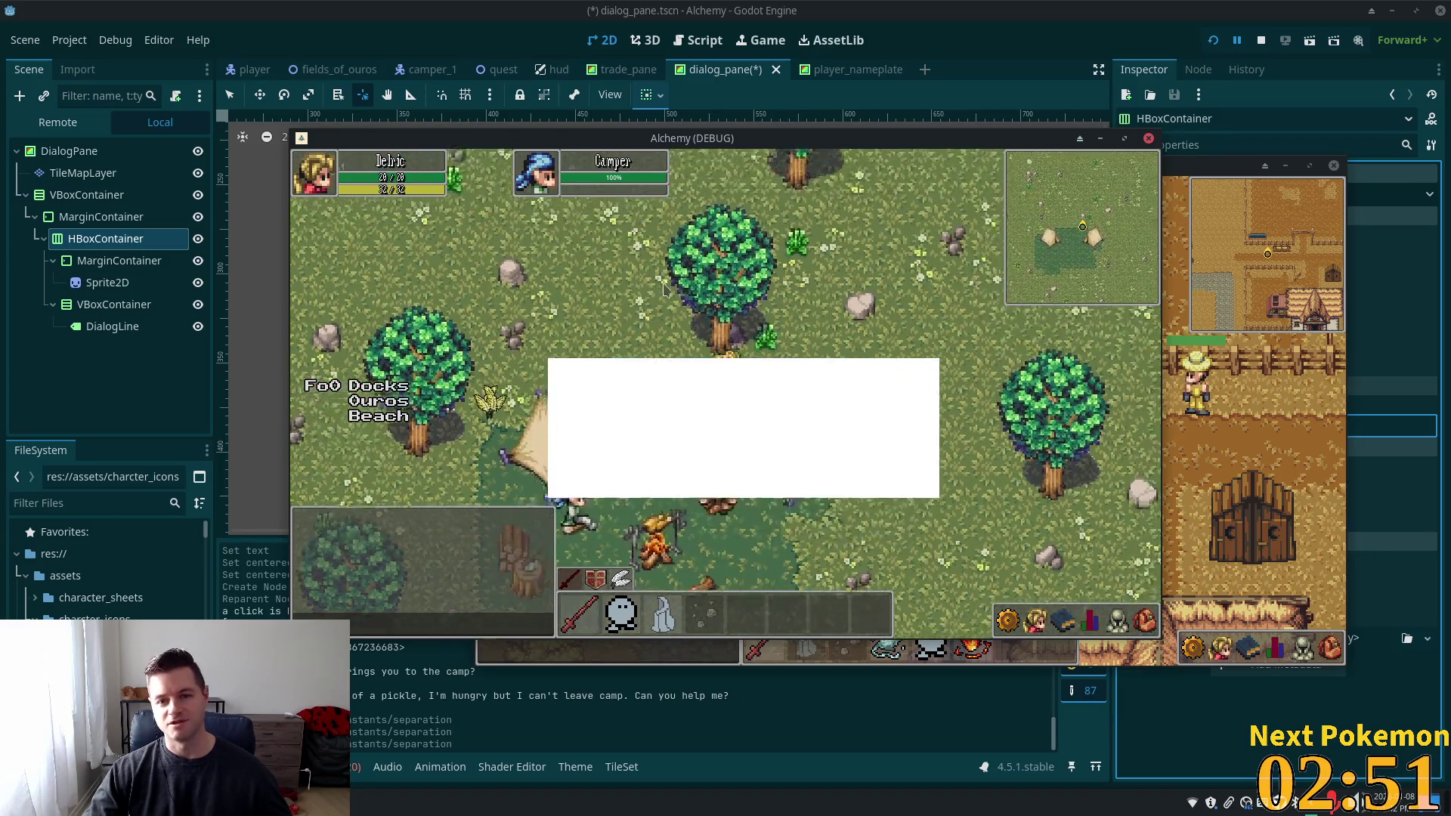
key(Right)
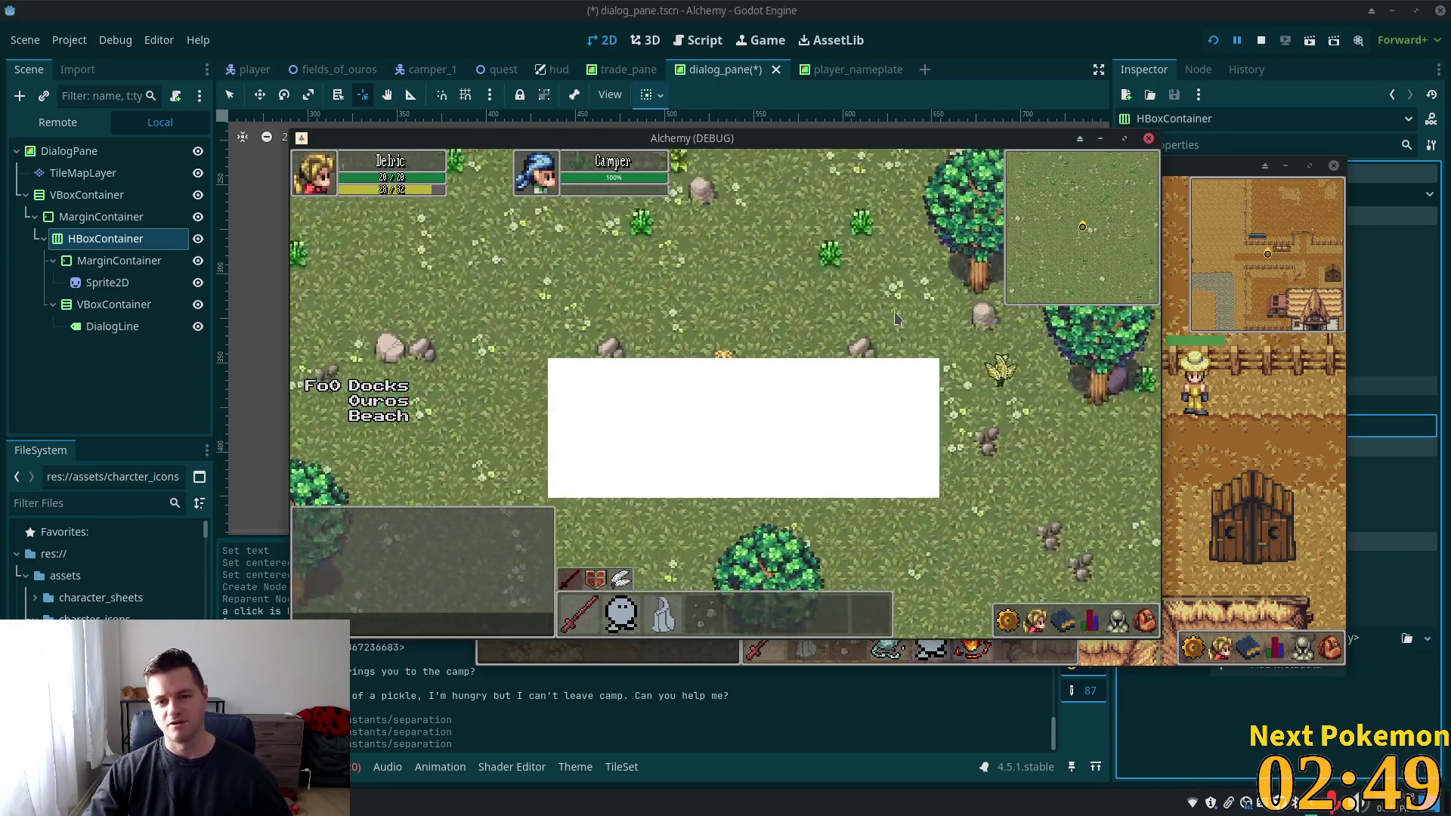
key(Right)
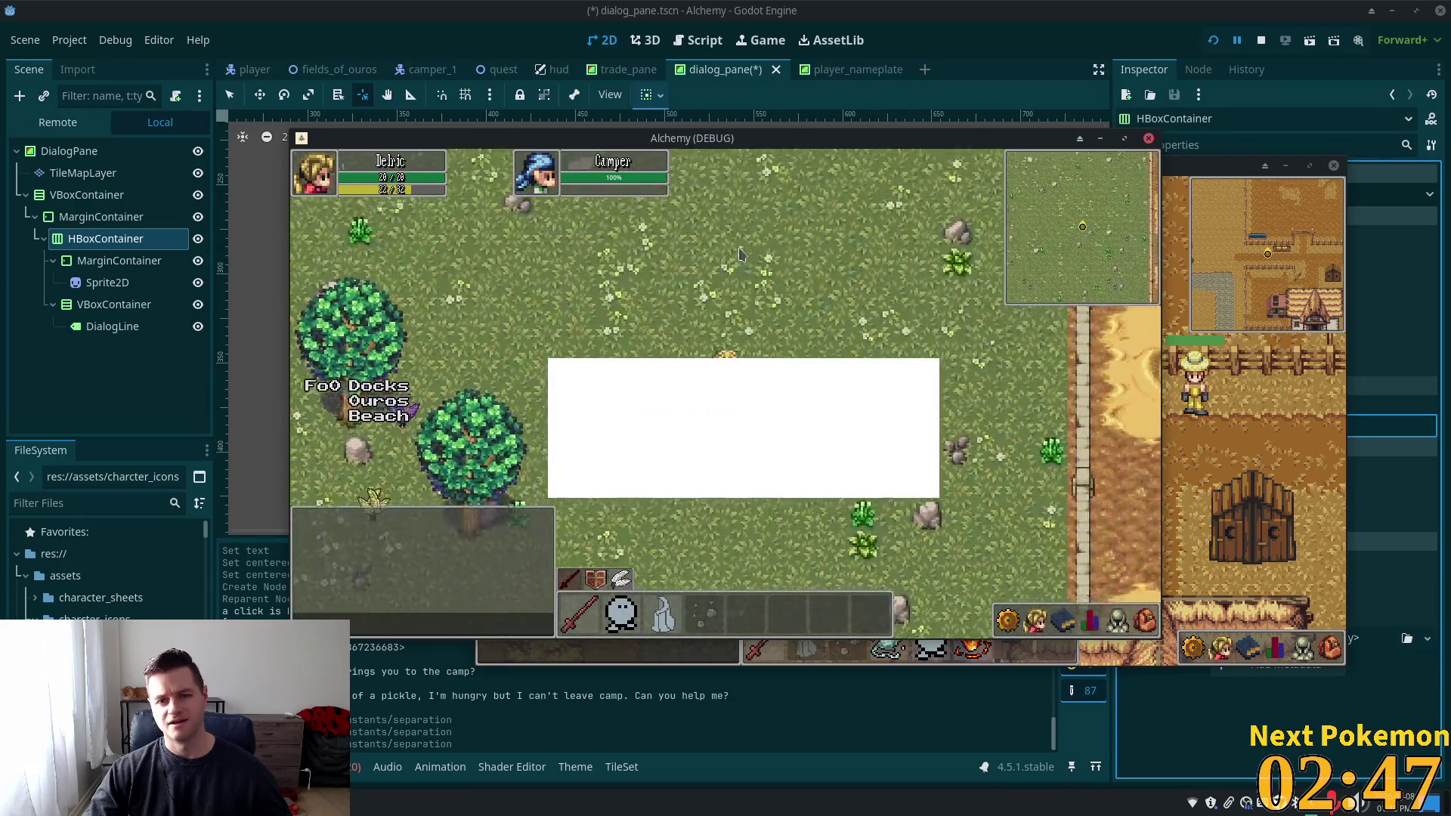
key(Up)
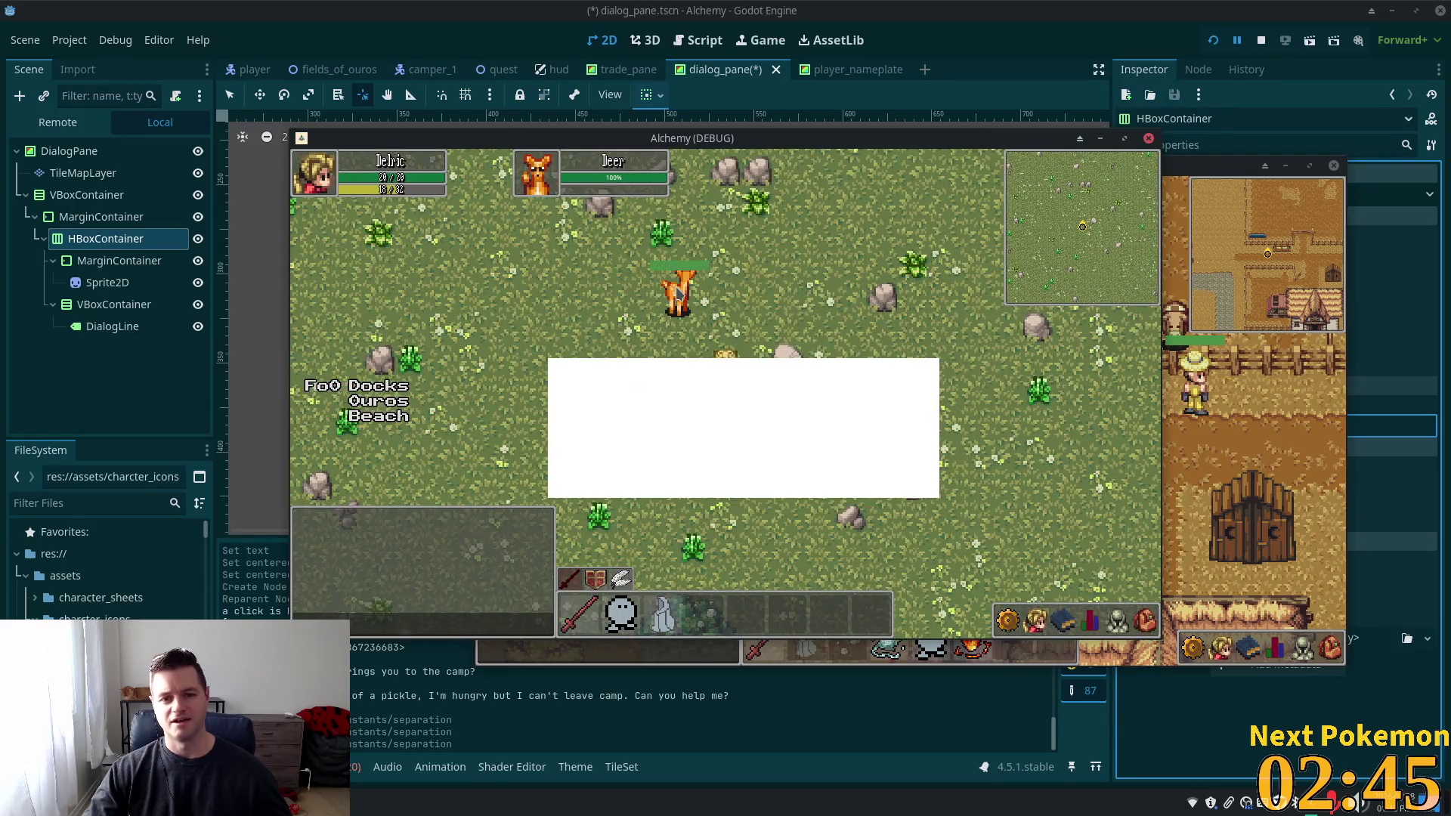
Attack the deer, walk back toward the campfire, then switch via Godot to Cursor
click(678, 294)
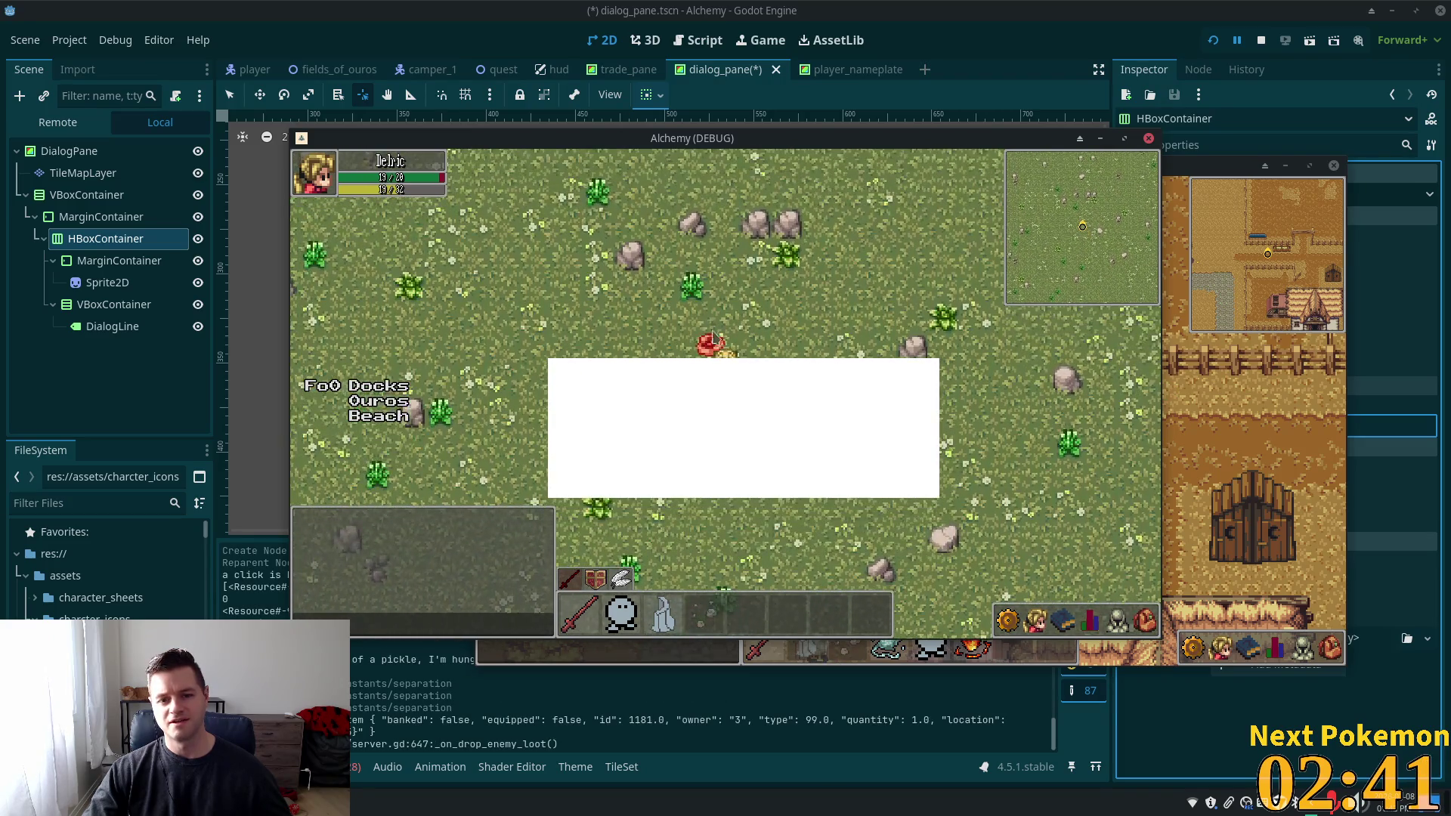
key(Down)
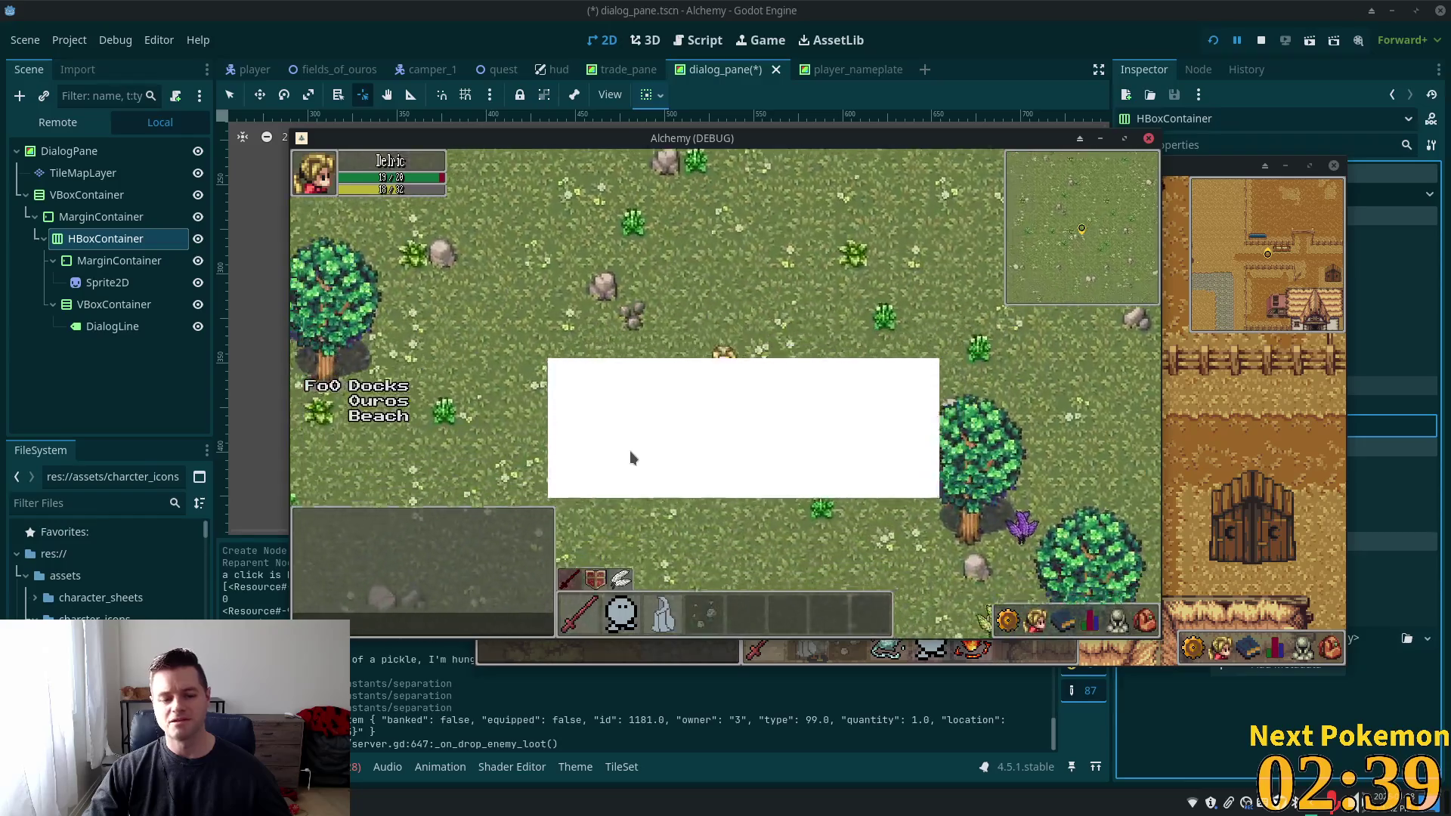
key(Down)
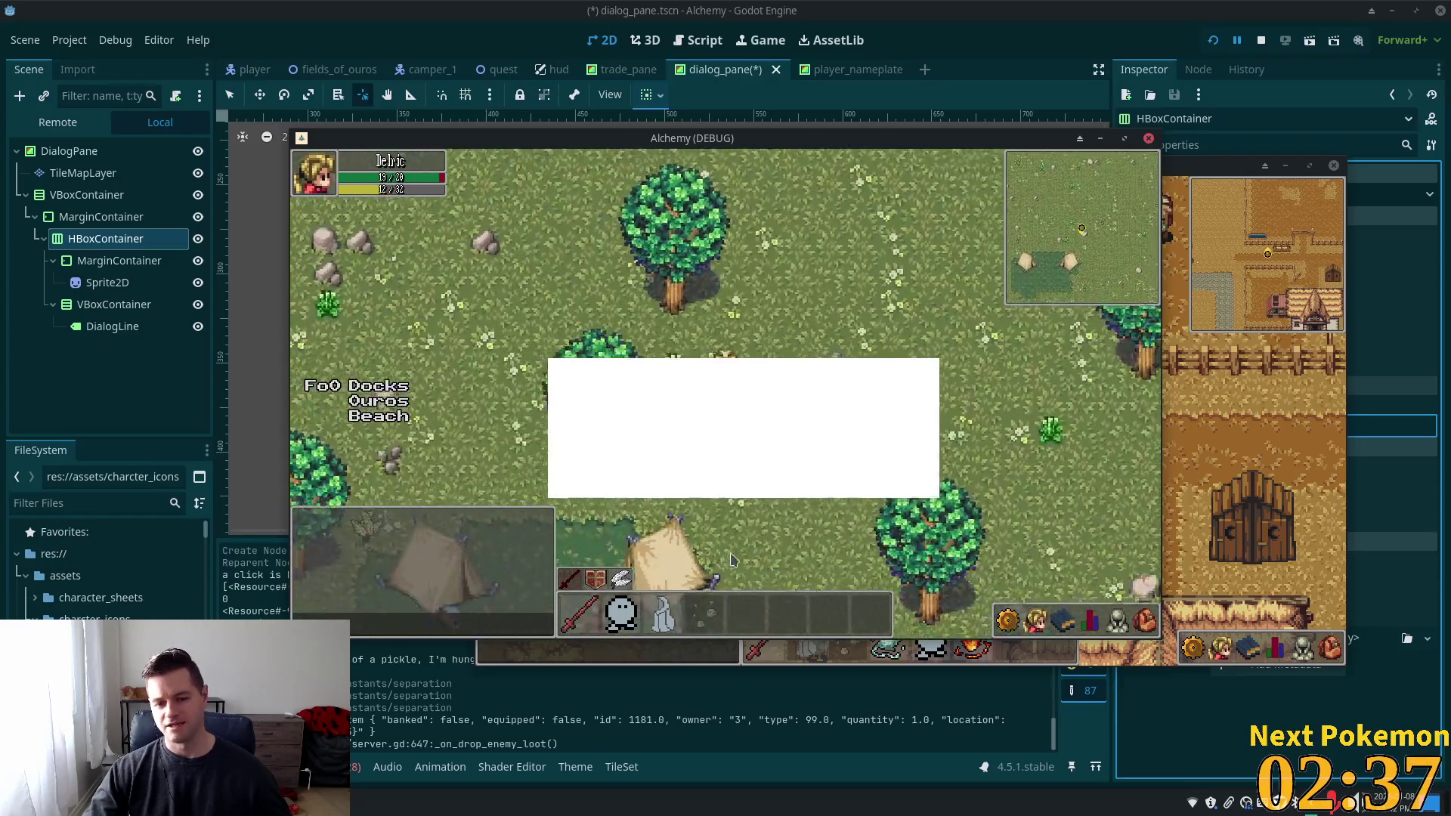
key(Right)
key(Left)
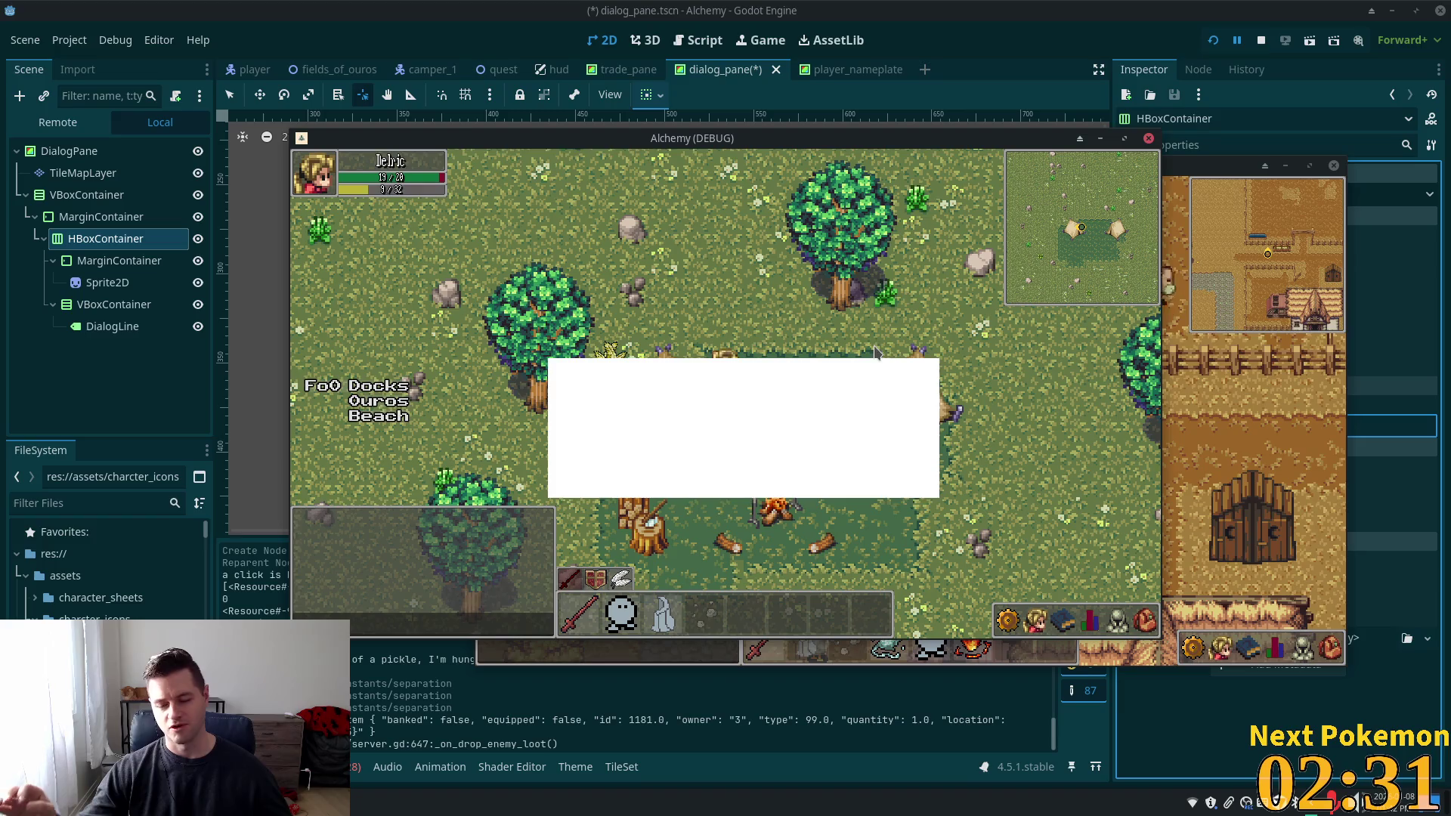
click(425, 123)
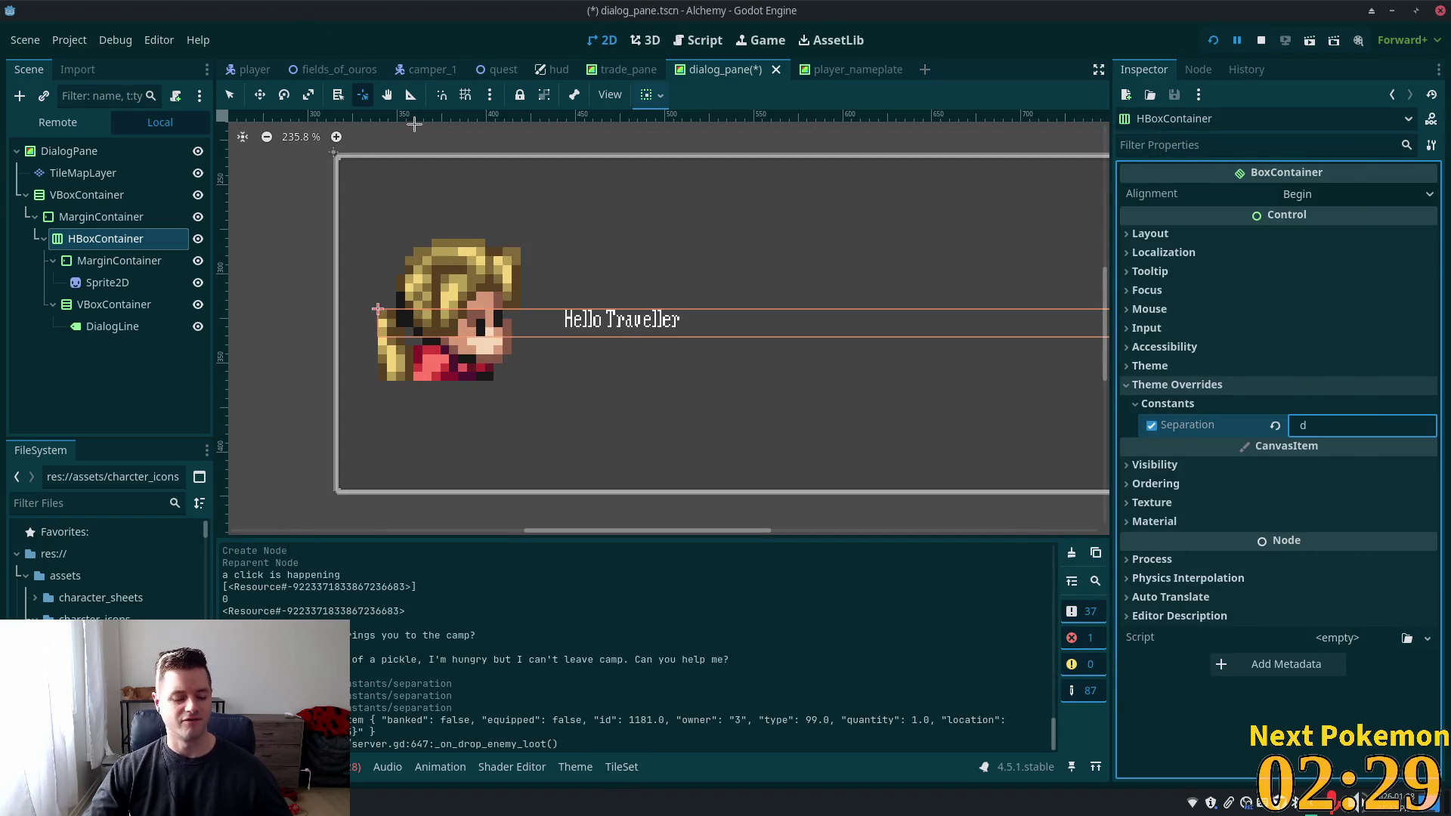
key(alt+Tab)
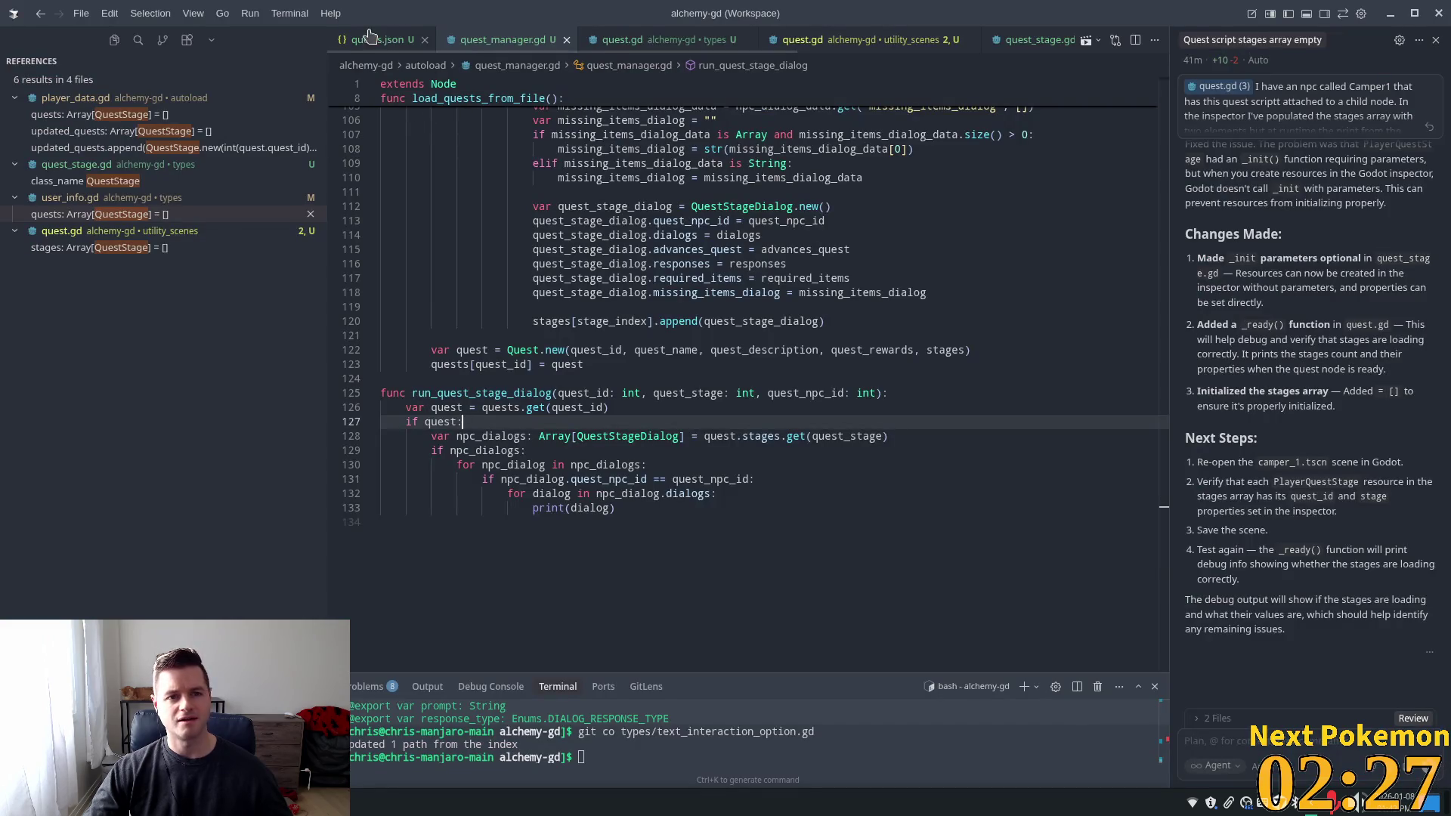
click(370, 36)
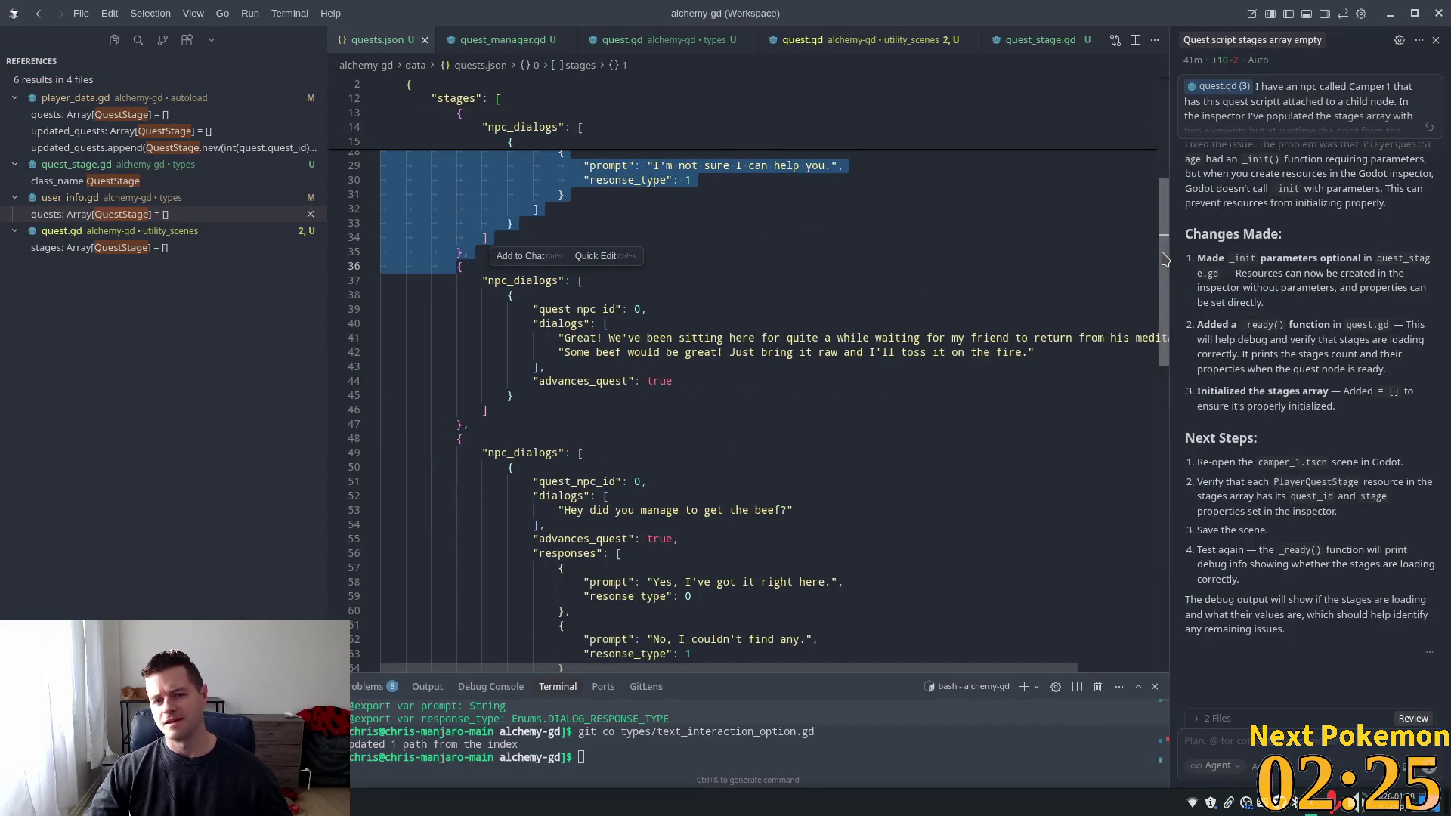
scroll(1164, 259, up, 9)
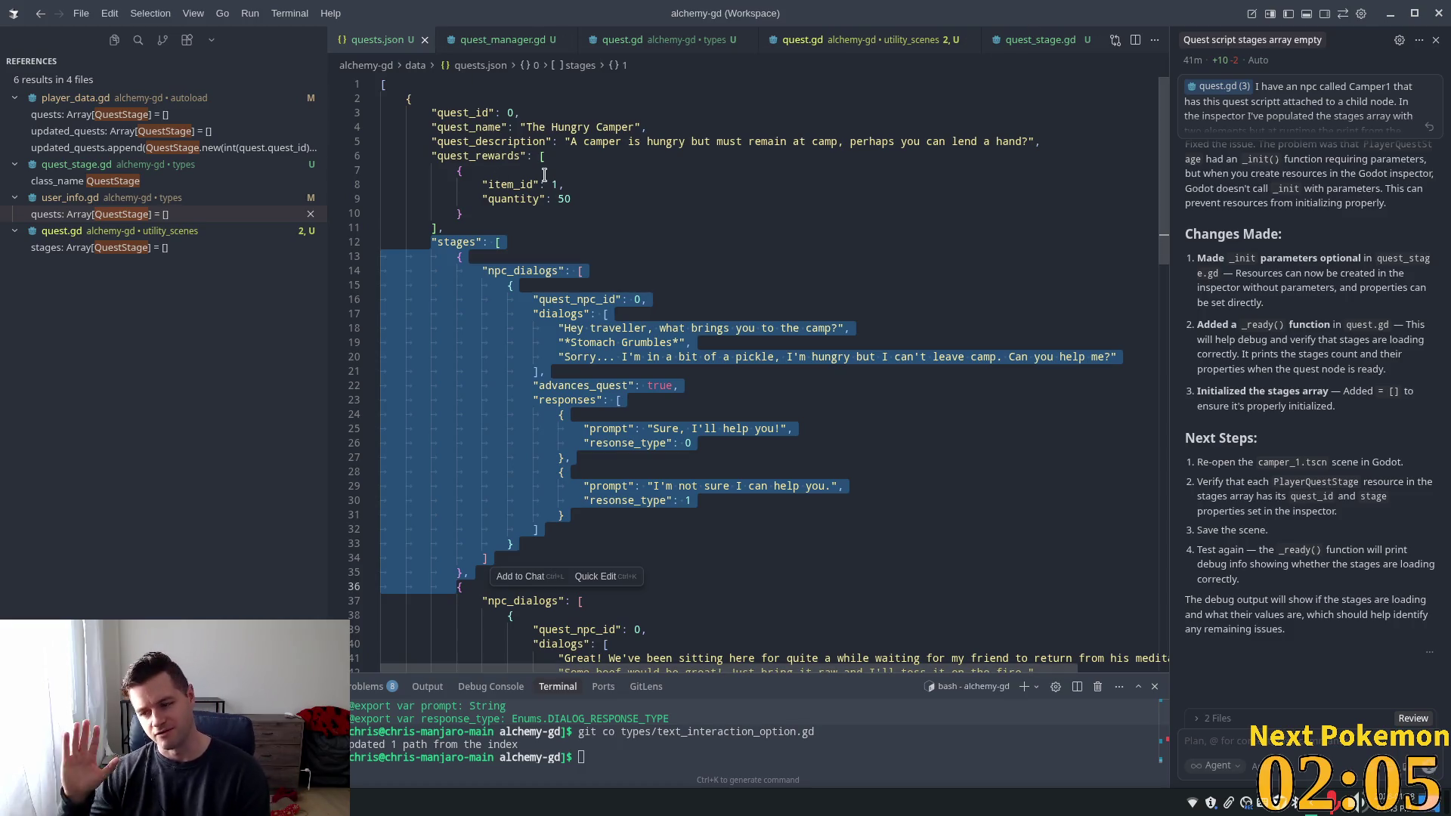
click(389, 89)
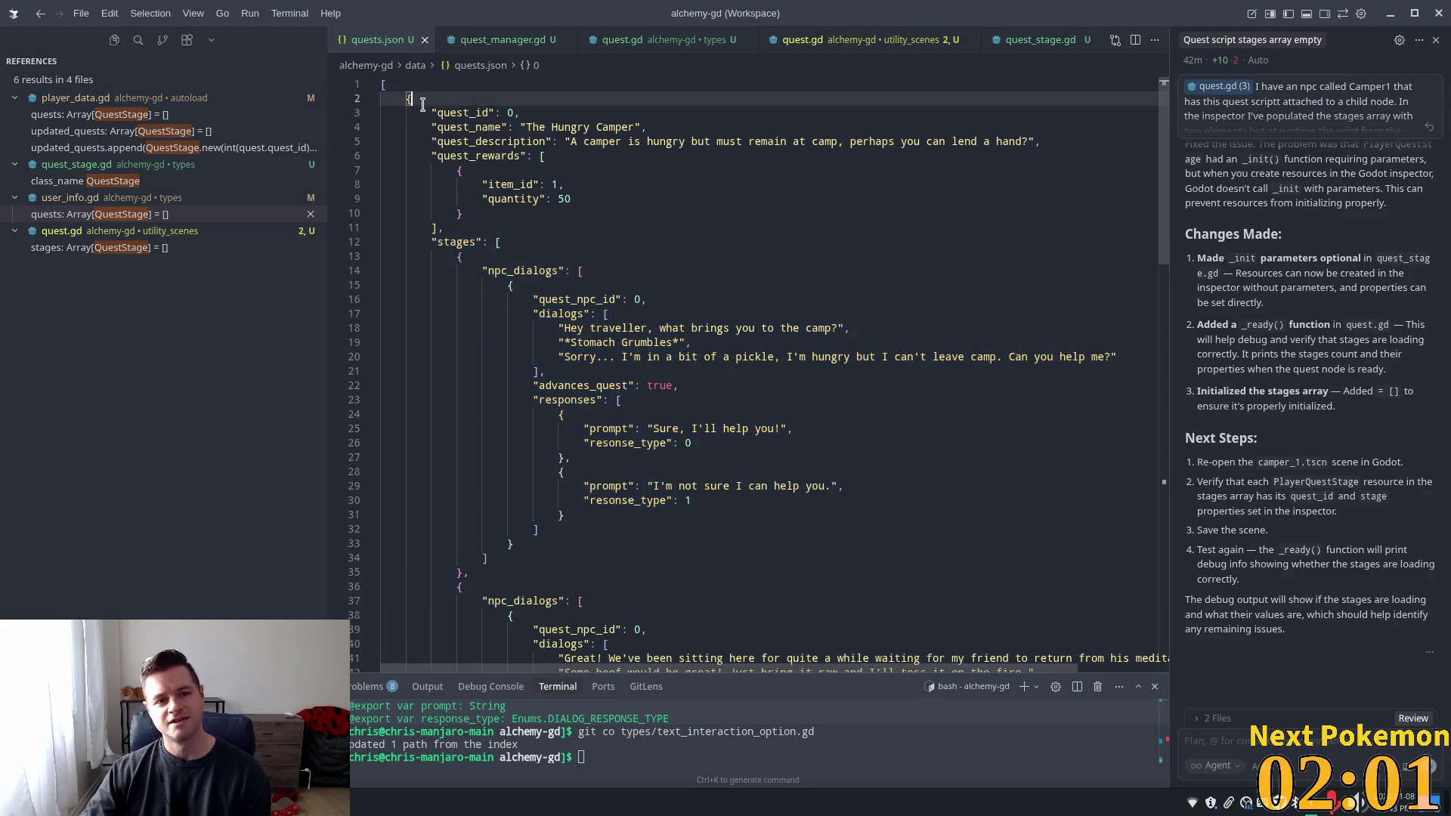
drag(389, 88, 462, 213)
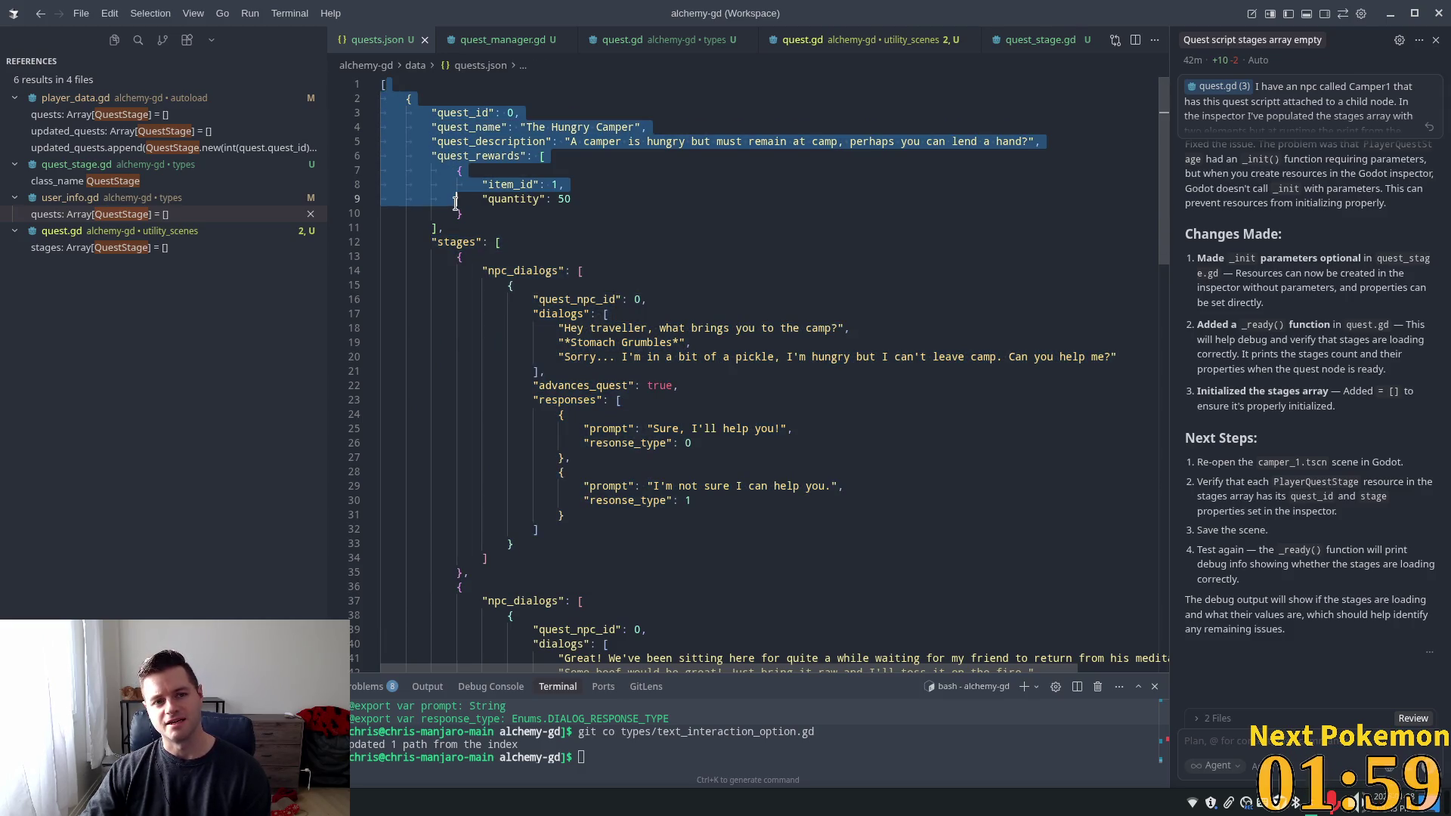
click(389, 88)
mouse_move(389, 88)
mouse_down()
mouse_move(462, 213)
mouse_move(514, 544)
mouse_up()
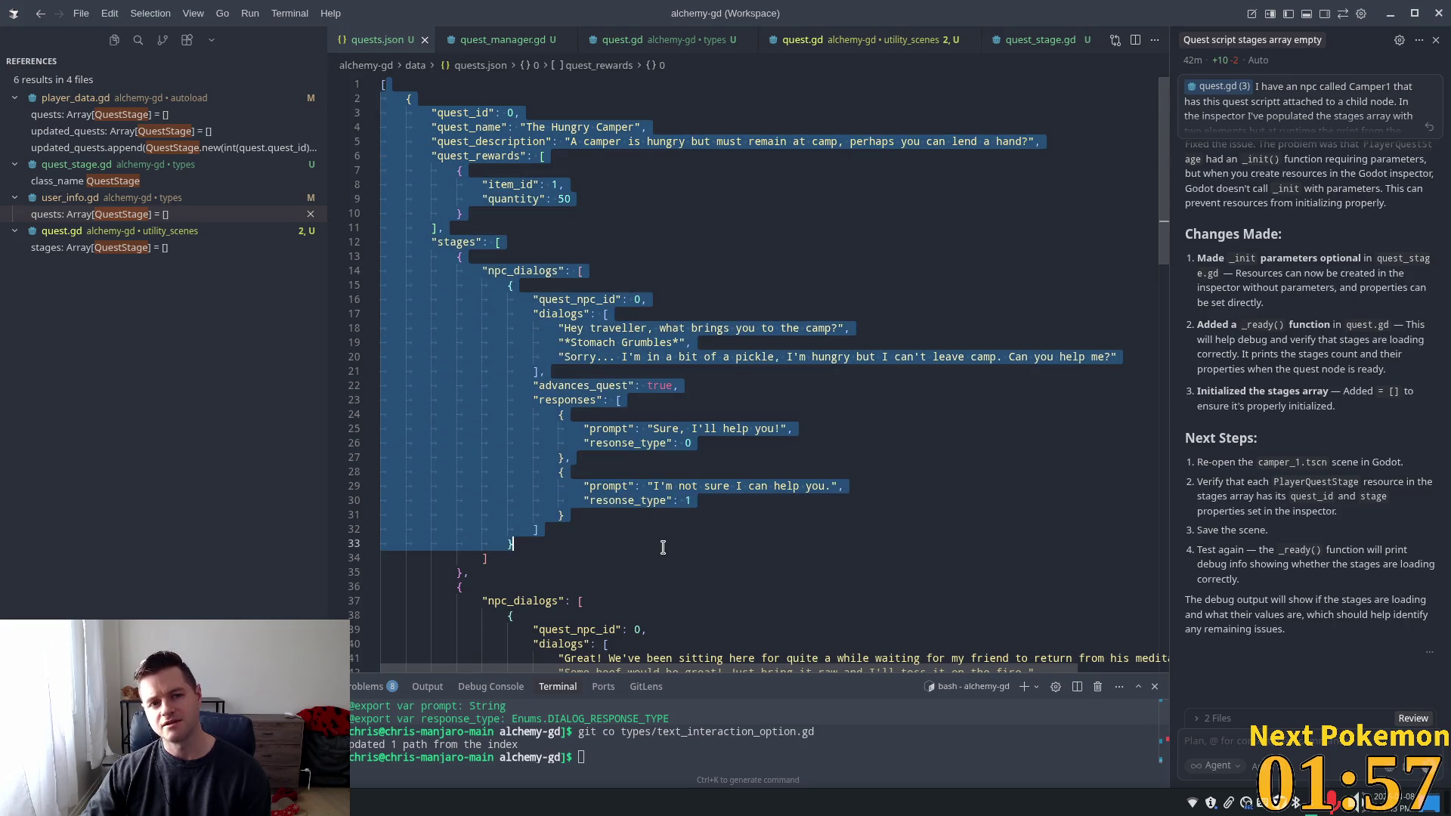
click(489, 184)
drag(452, 113, 495, 227)
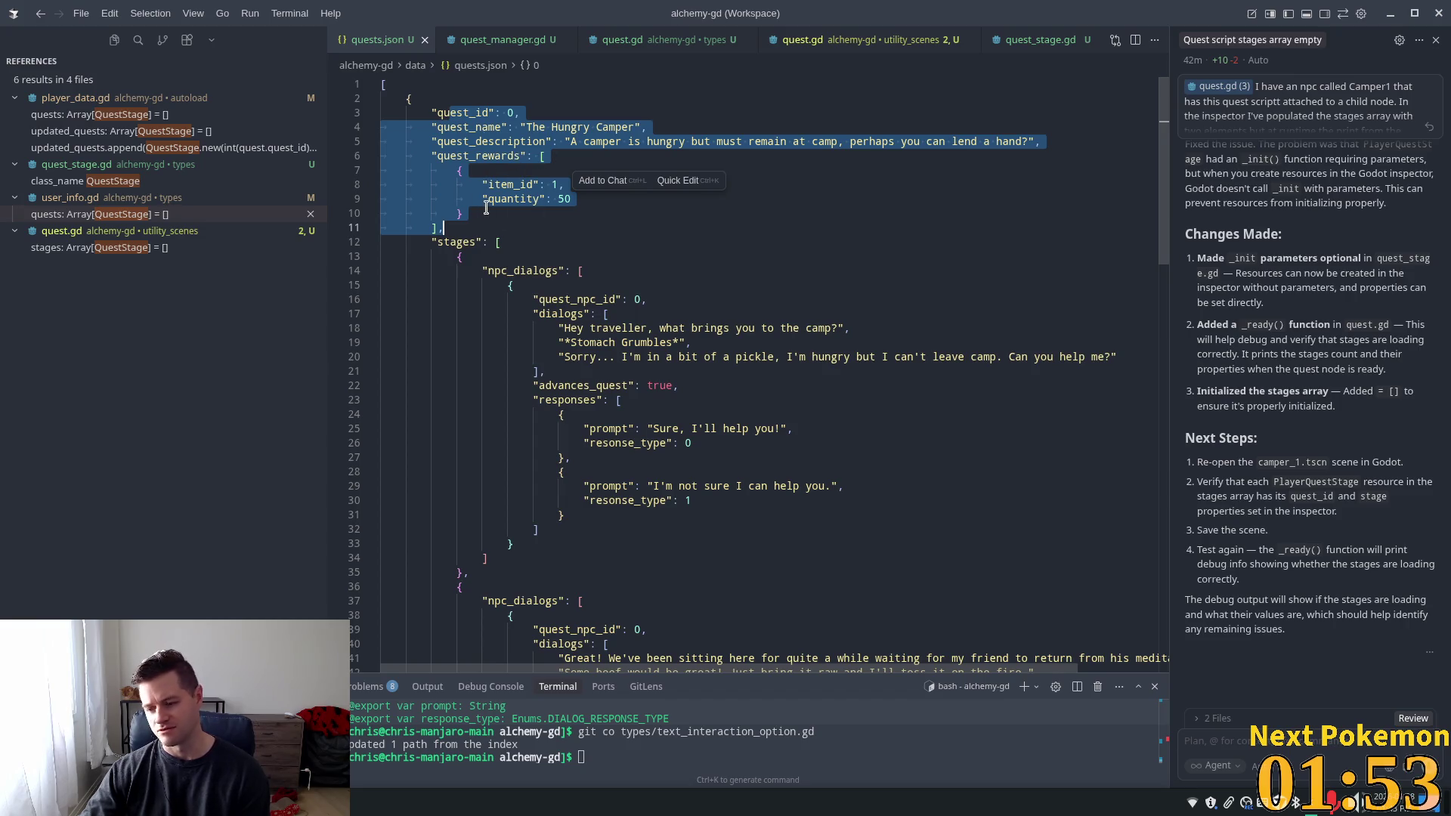
click(501, 242)
scroll(494, 224, down, 2)
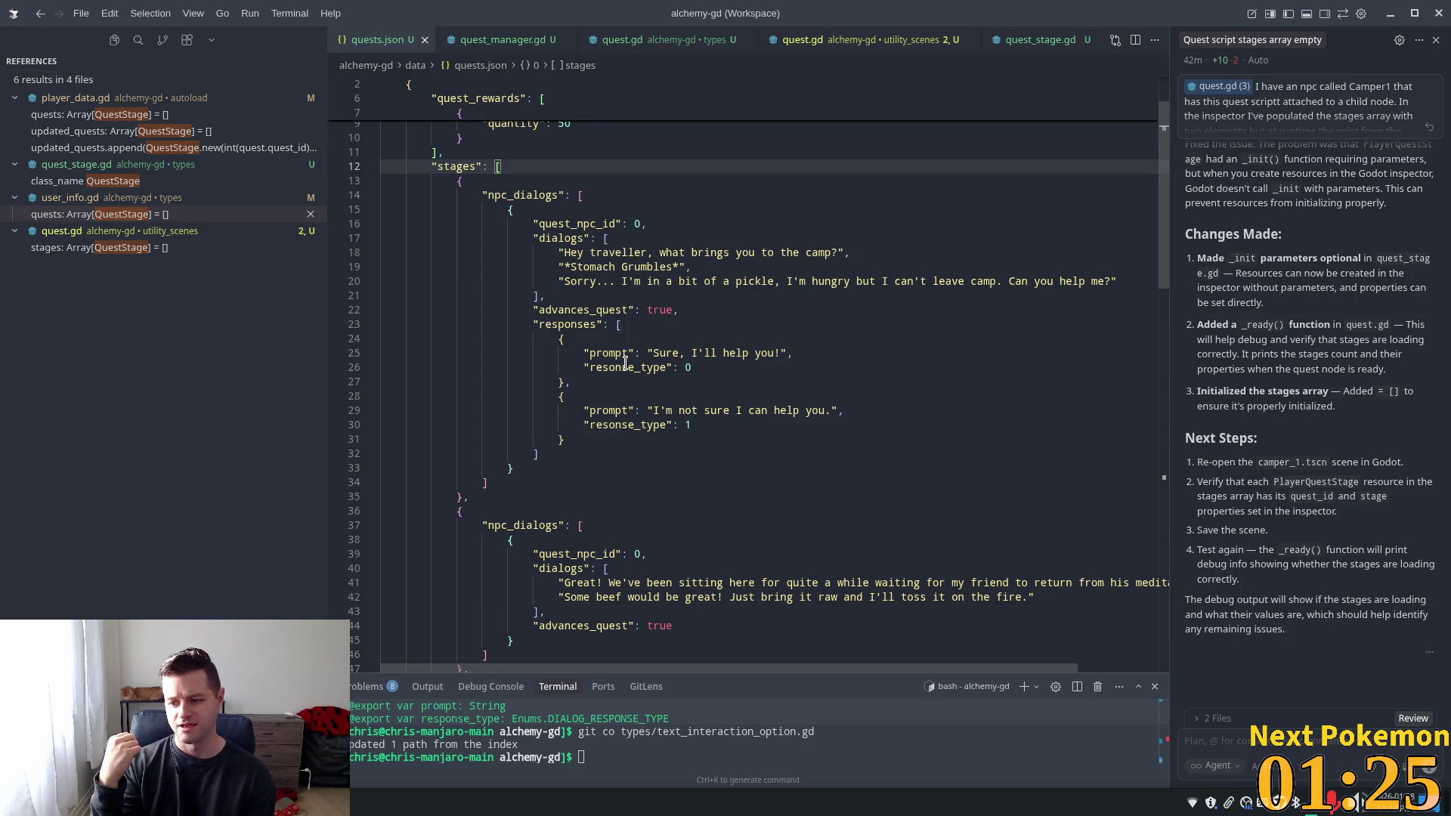
click(767, 339)
scroll(702, 377, down, 2)
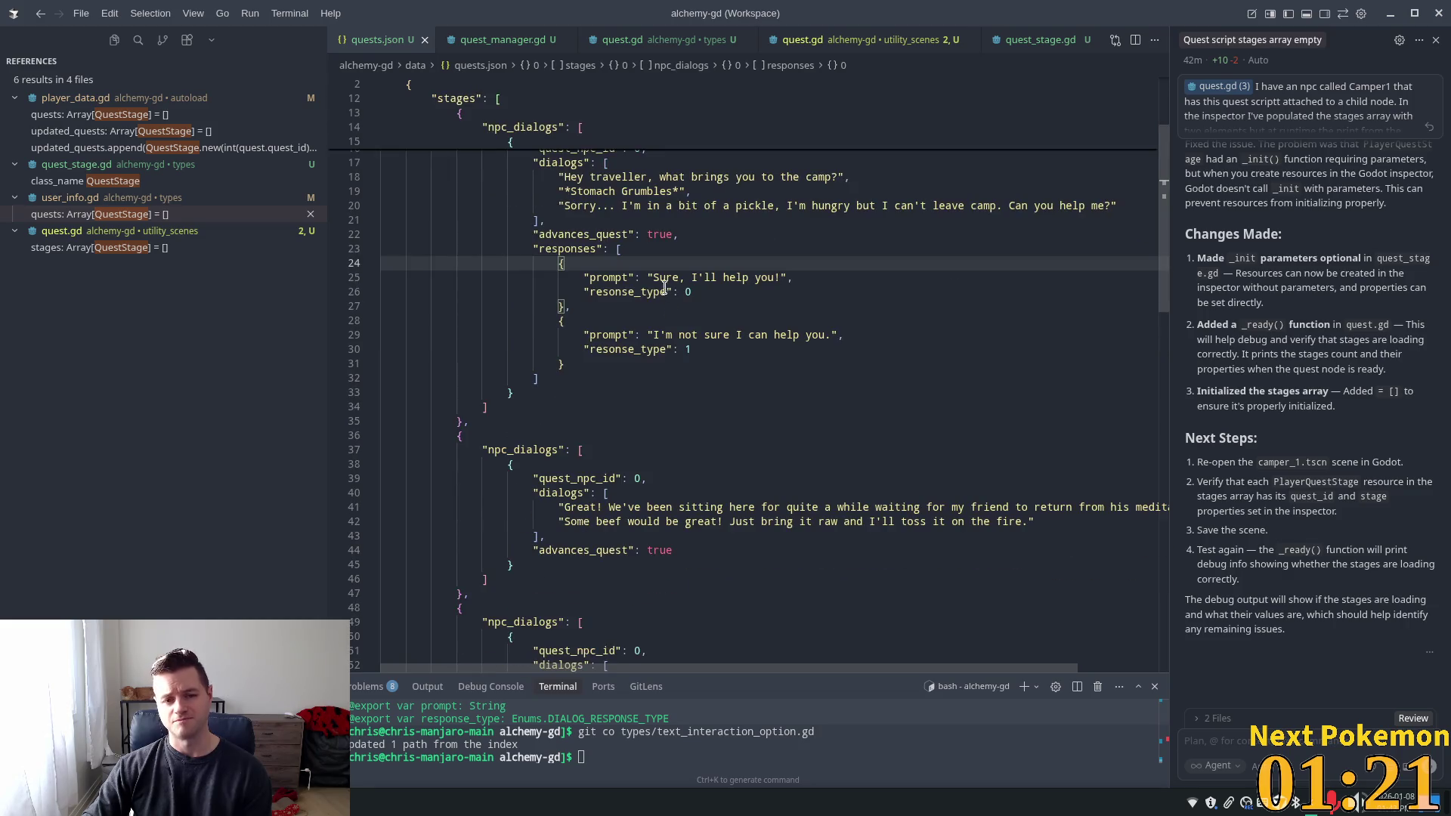
click(595, 292)
scroll(610, 271, up, 2)
click(589, 353)
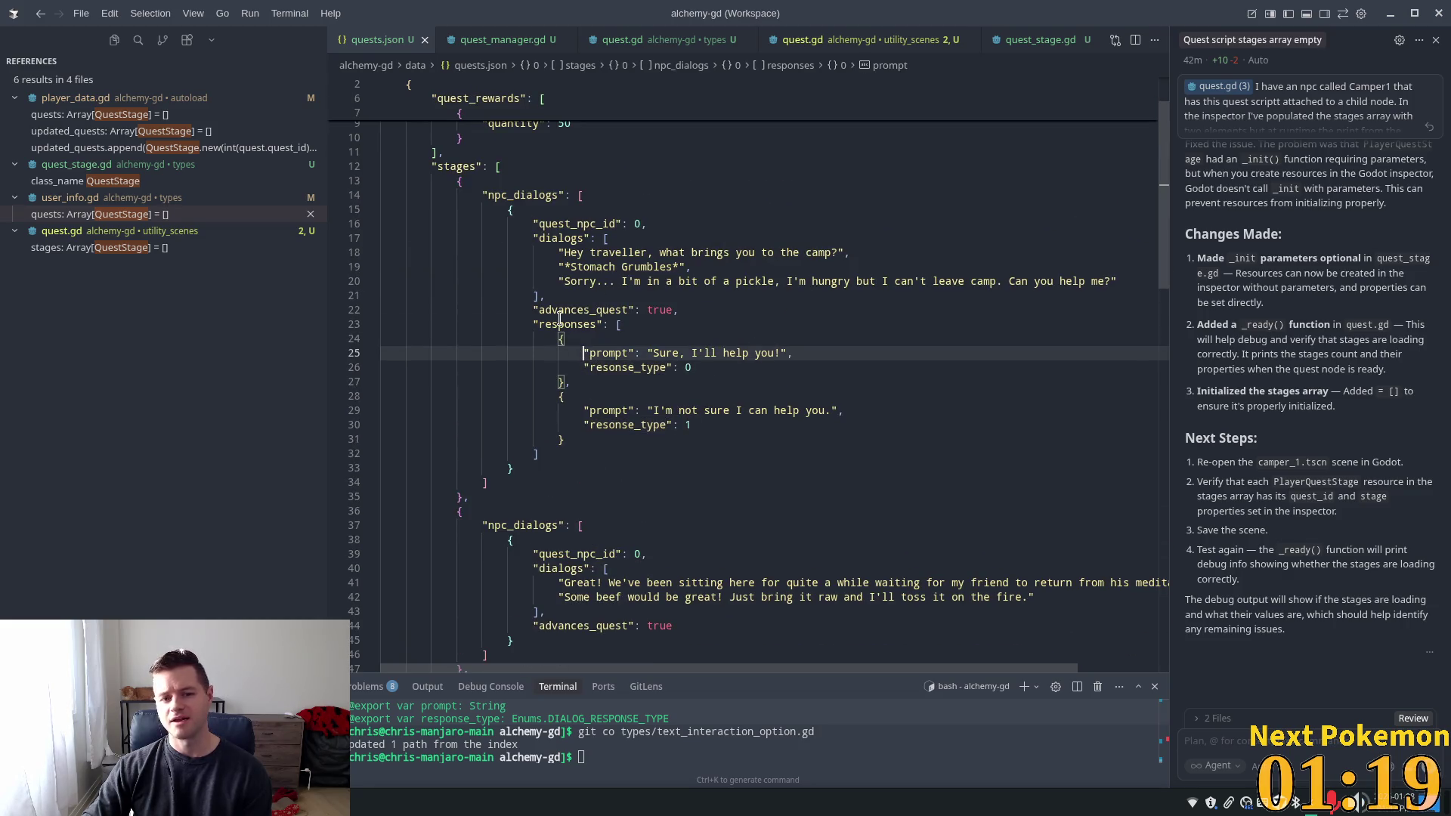
click(544, 325)
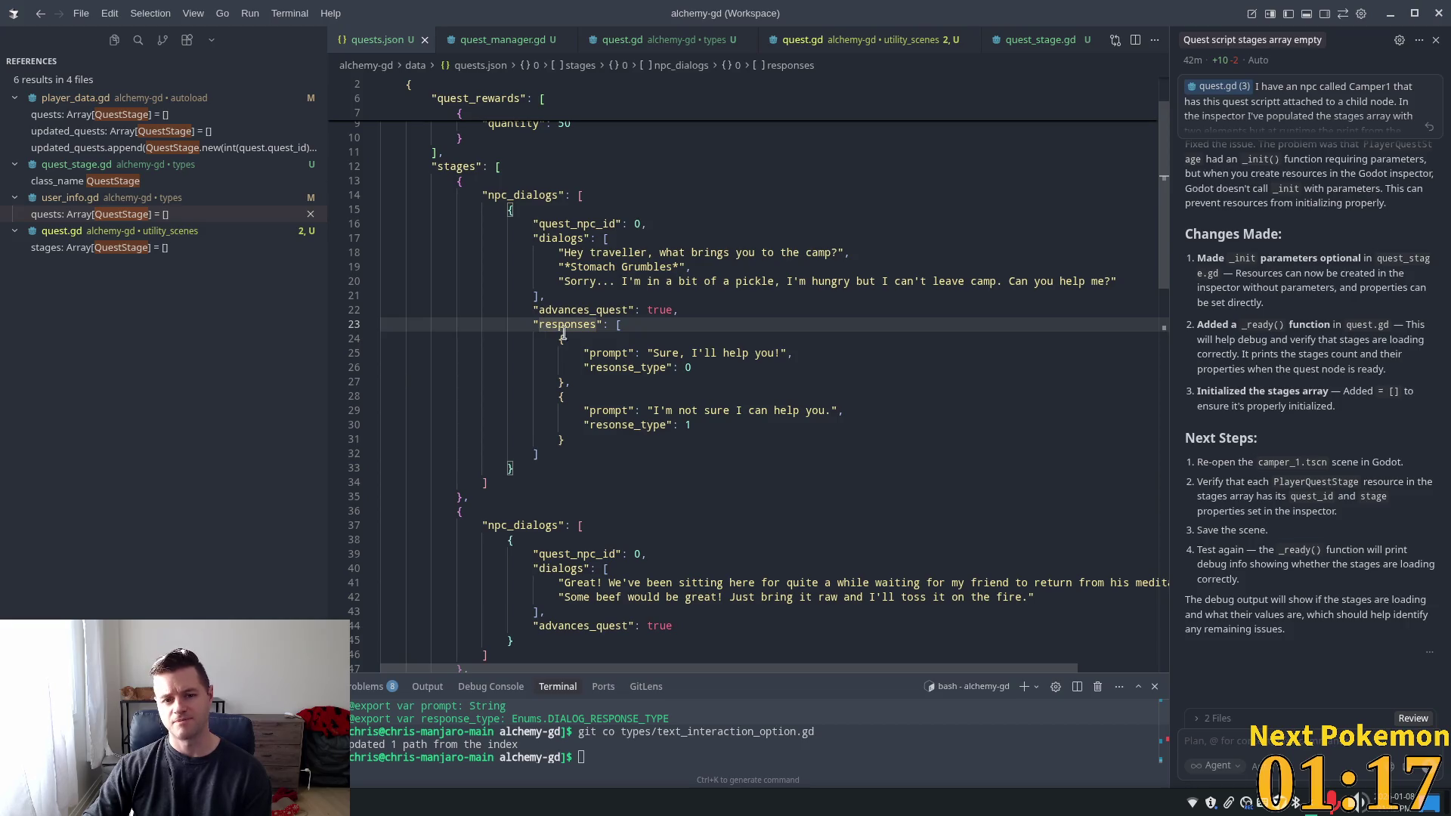
drag(563, 333, 799, 412)
click(495, 195)
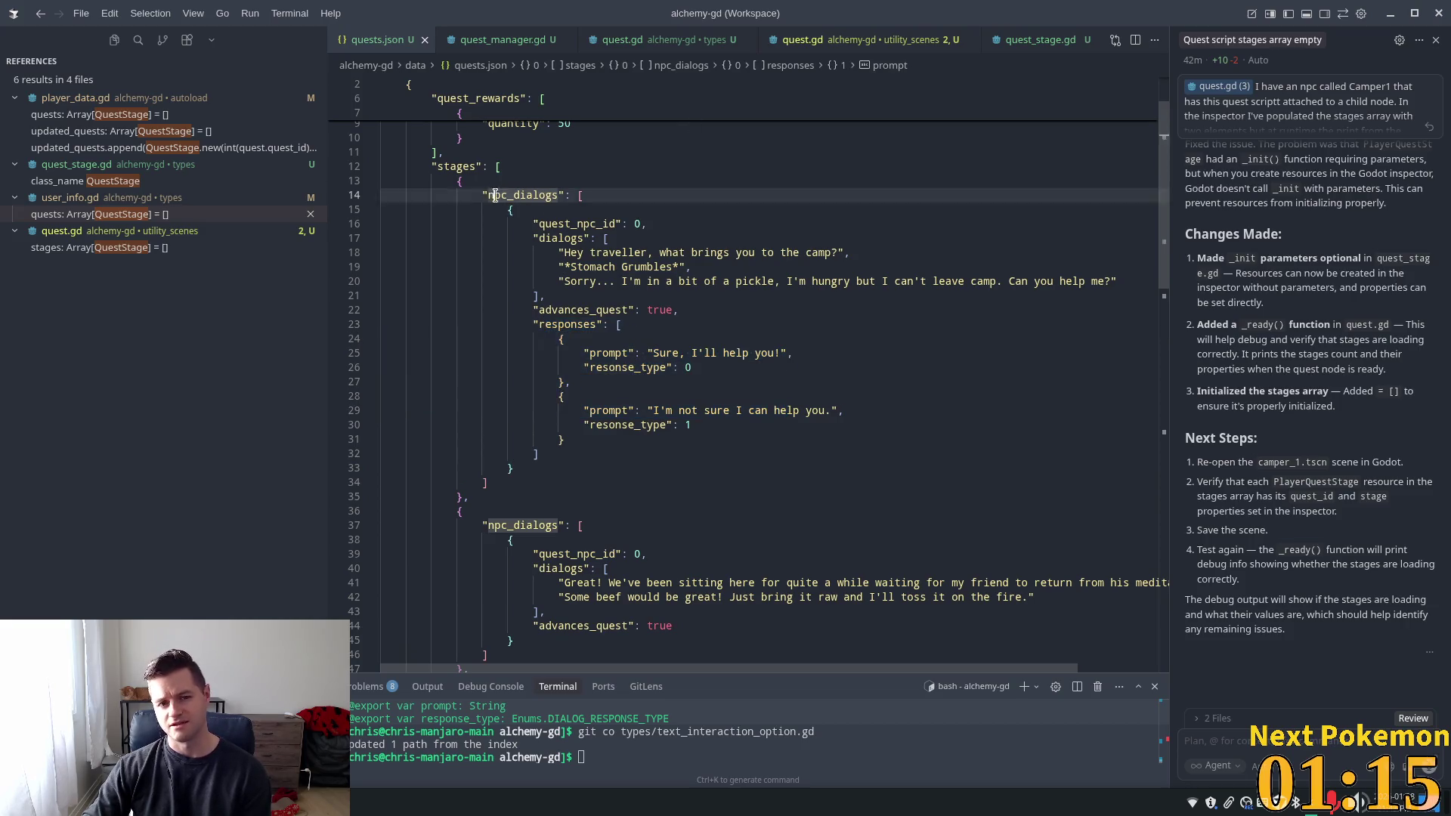
drag(495, 195, 698, 458)
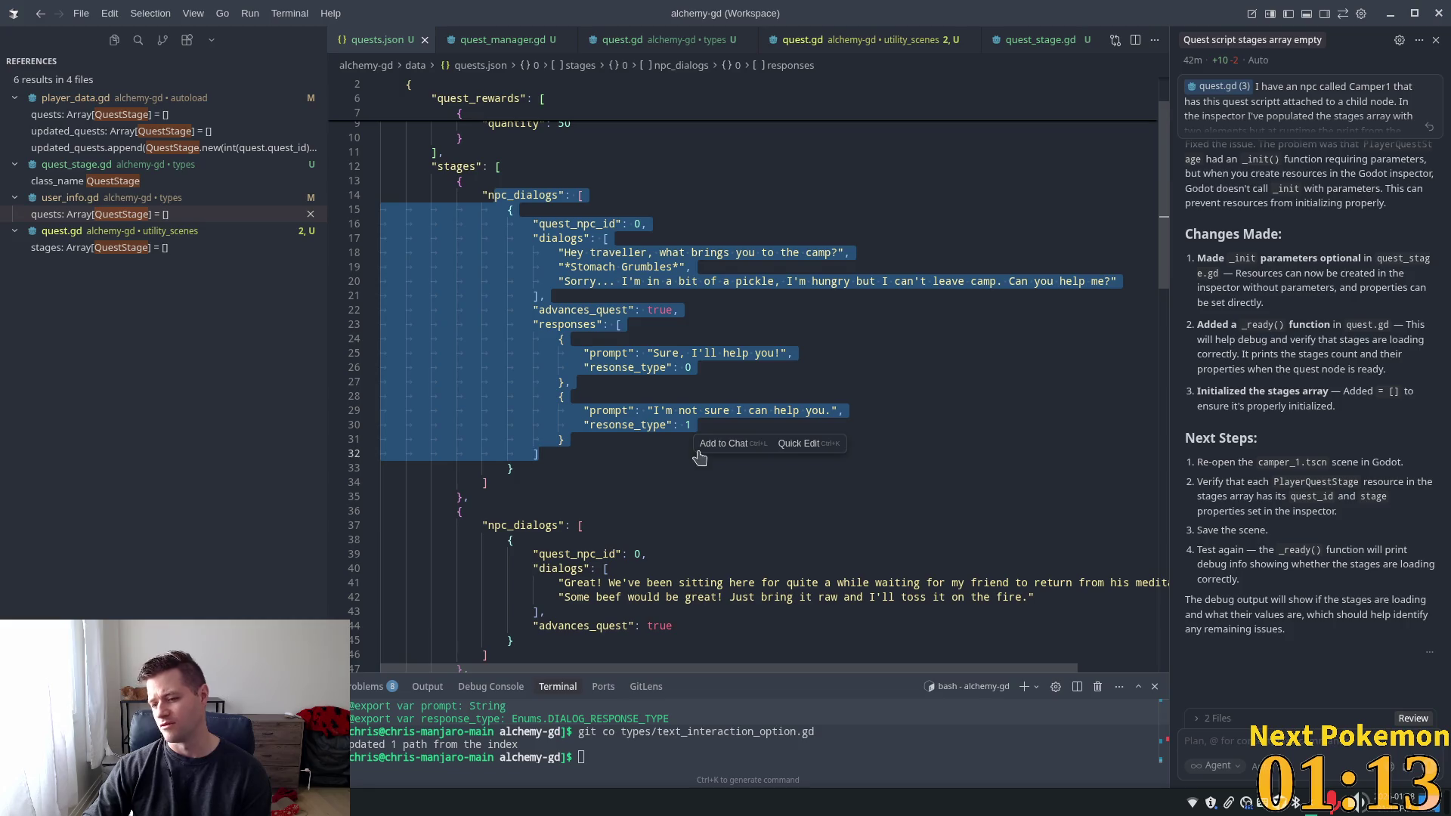
click(781, 295)
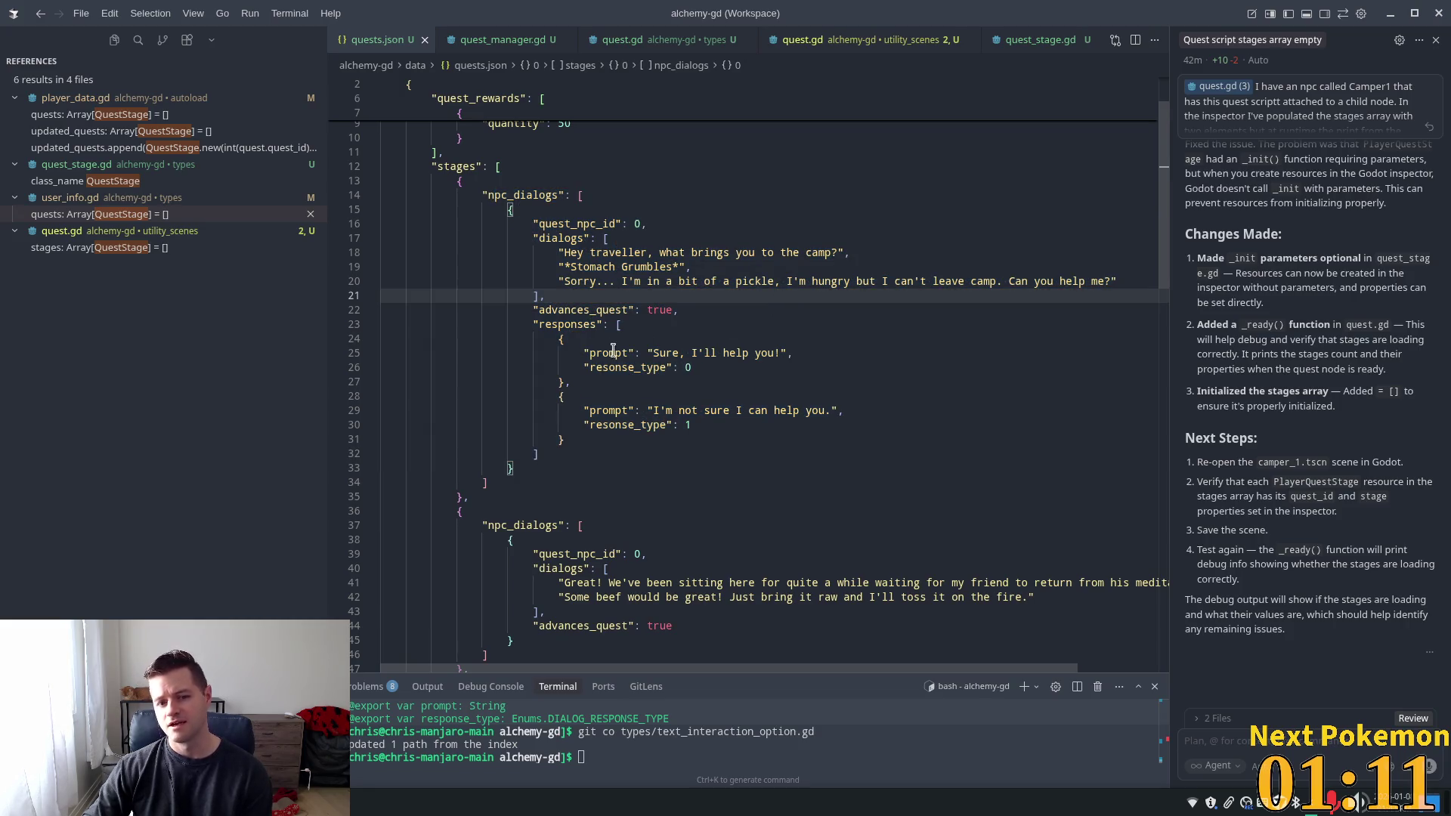
drag(613, 349, 755, 370)
drag(614, 411, 775, 429)
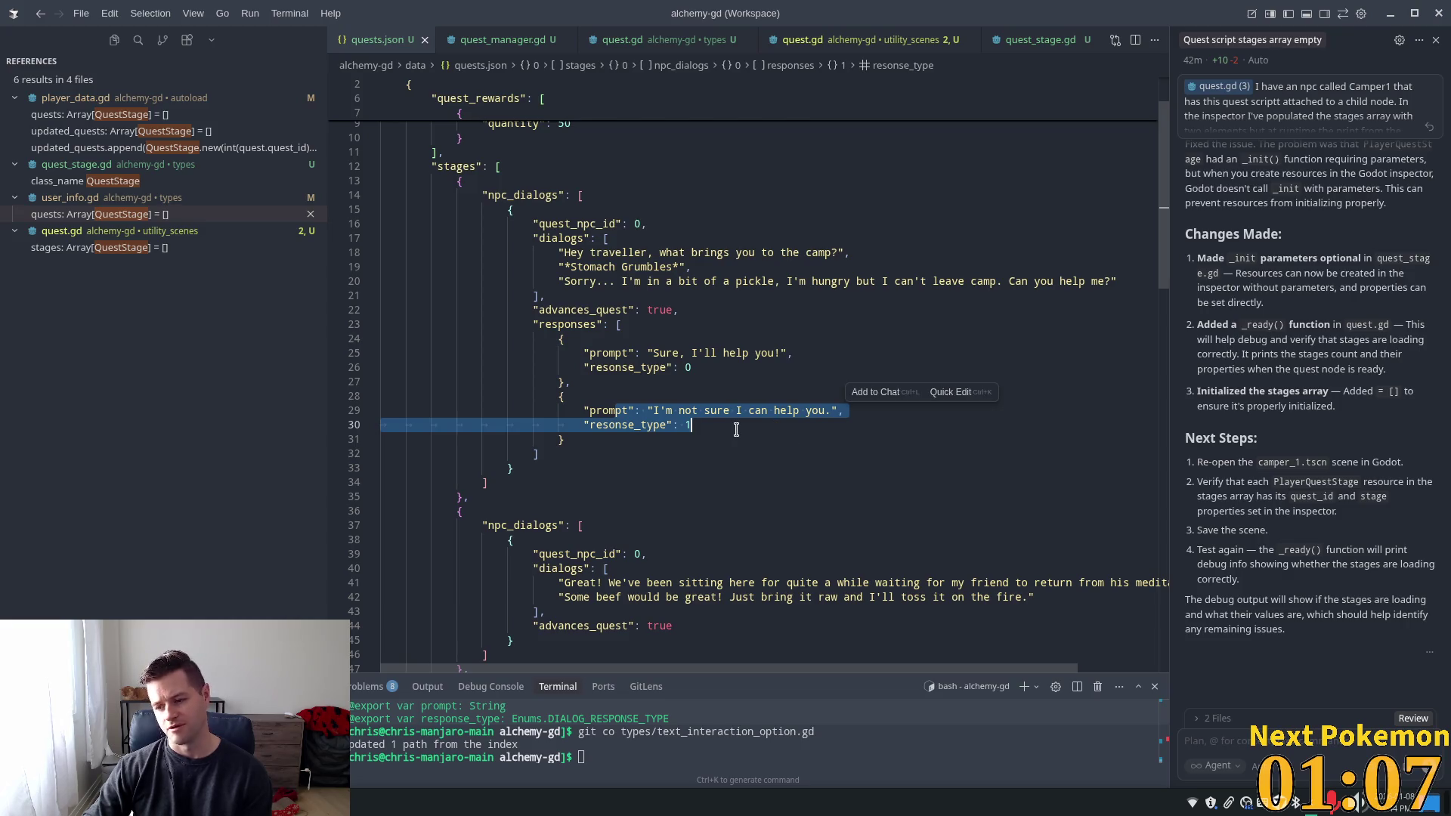
click(741, 353)
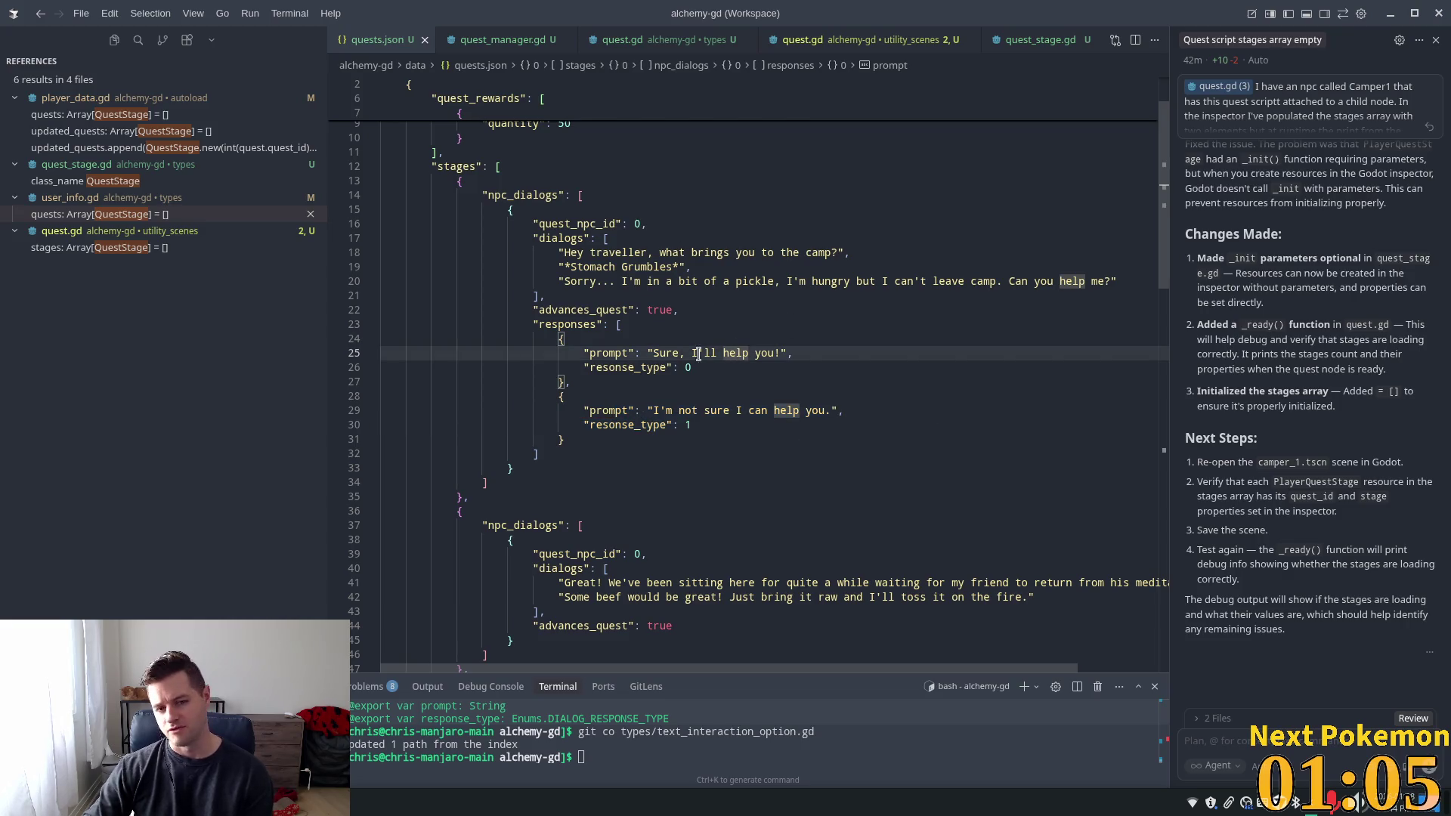
scroll(680, 353, down, 2)
double_click(610, 236)
scroll(616, 249, down, 1)
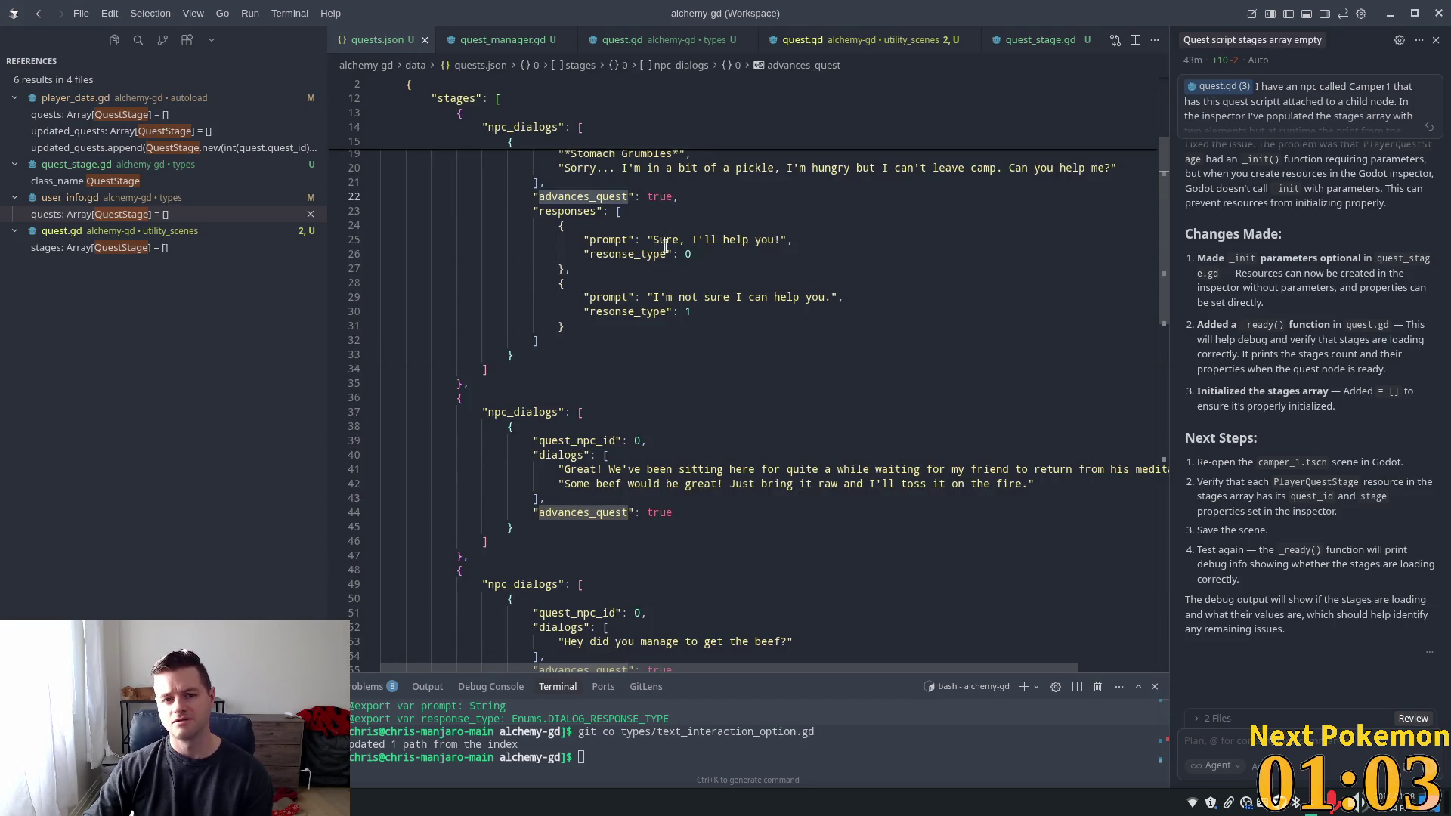
scroll(623, 260, up, 2)
drag(560, 201, 691, 243)
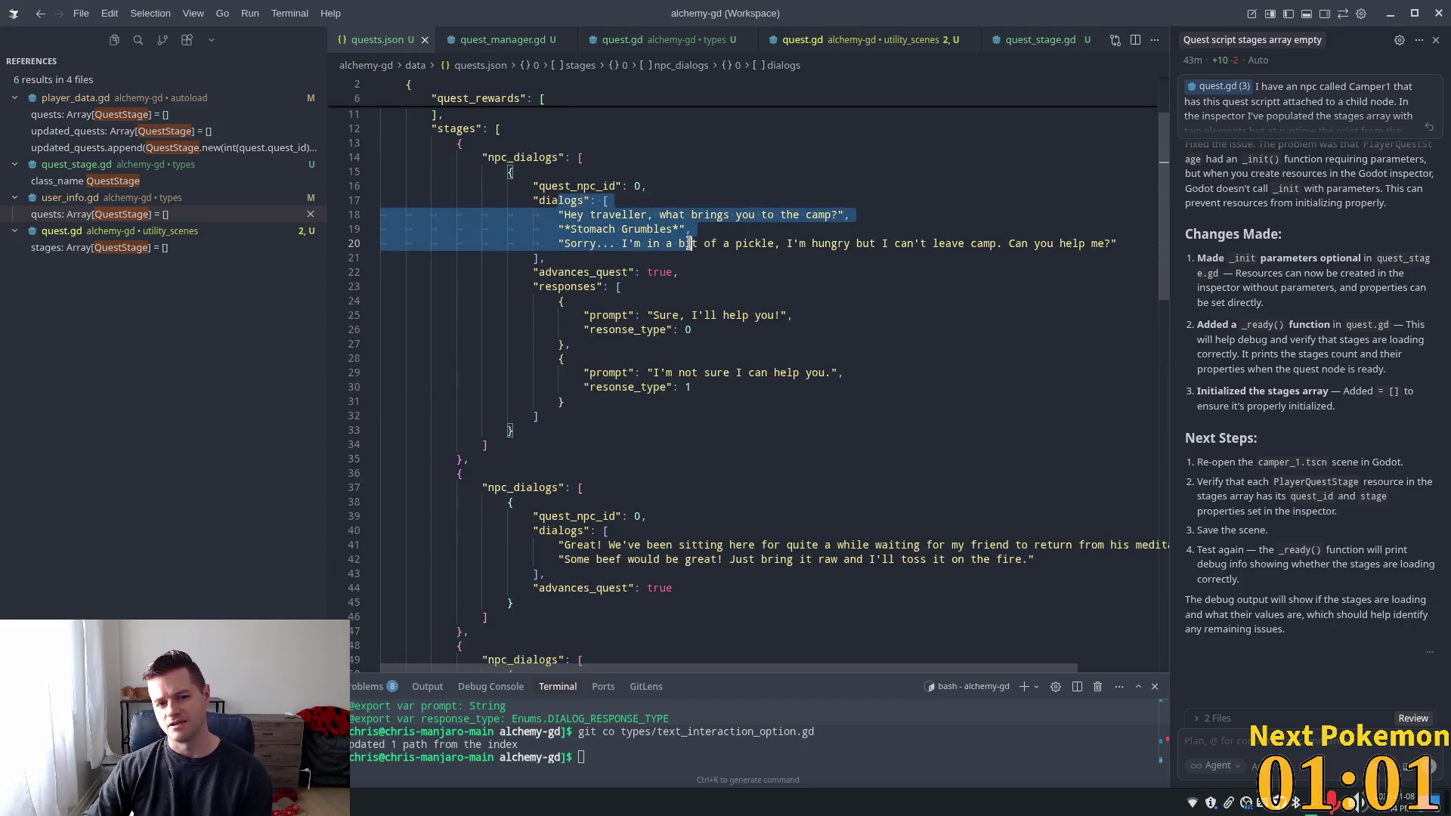
click(639, 224)
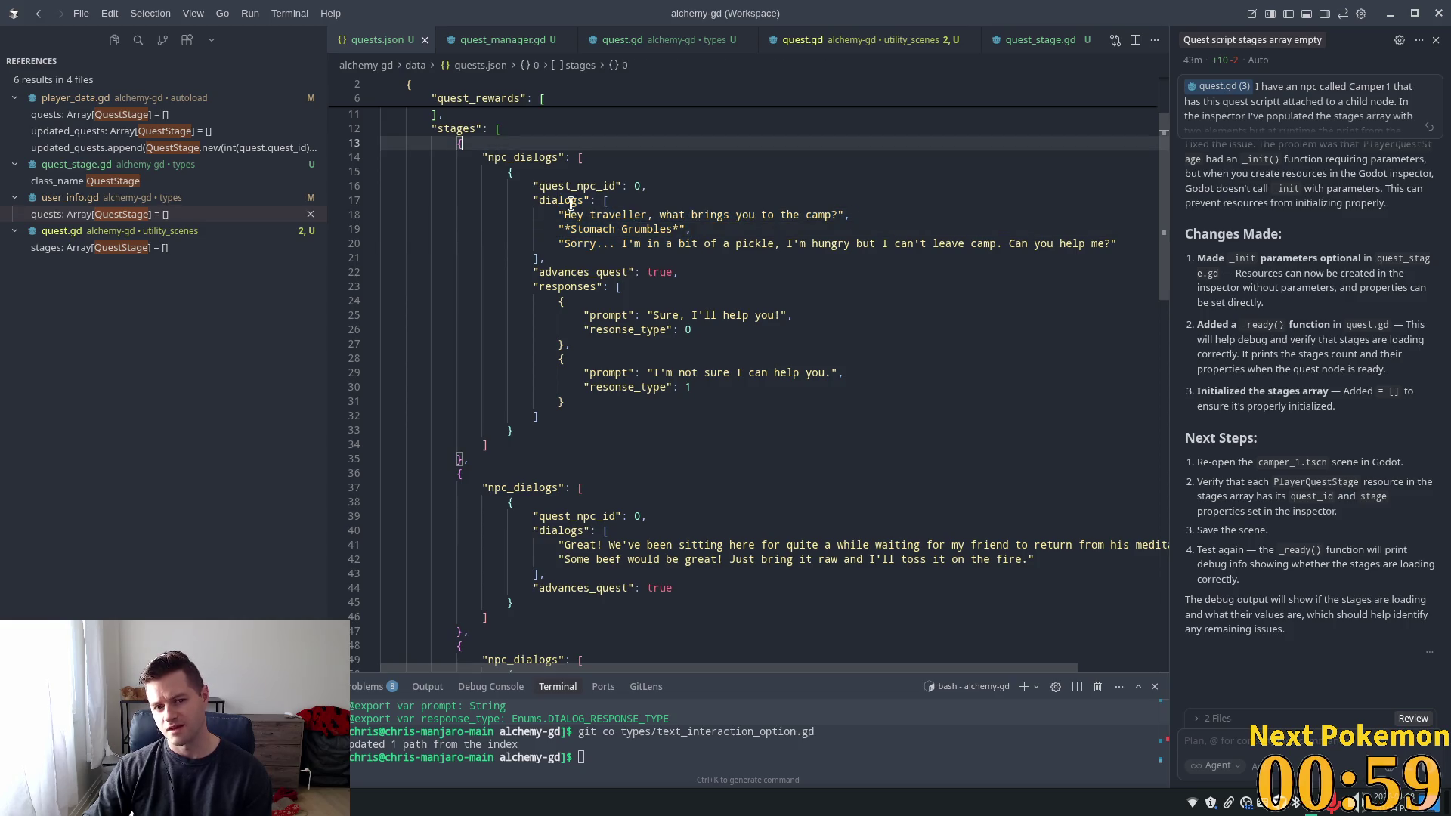
drag(558, 215, 627, 246)
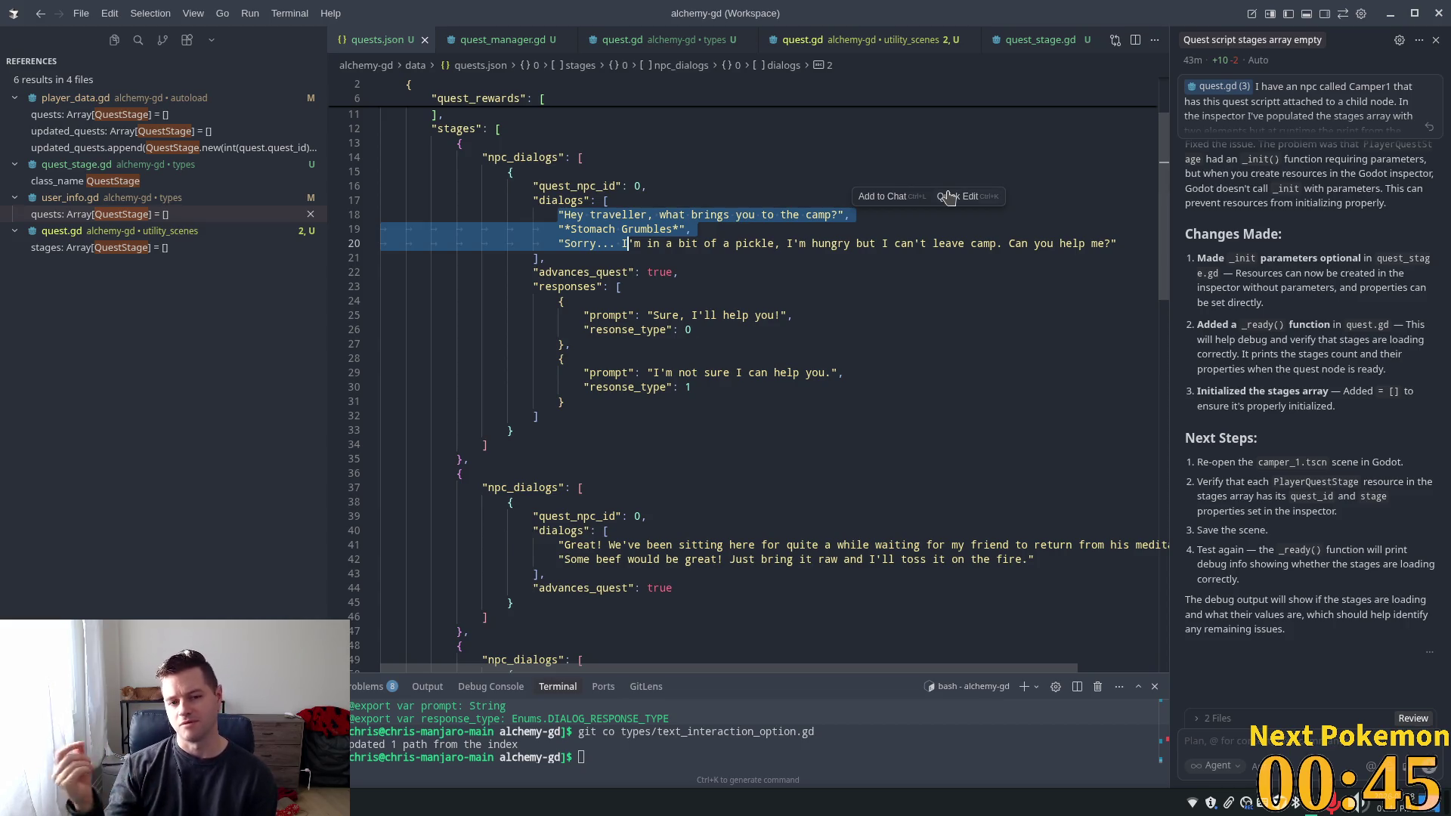
scroll(756, 197, down, 1)
click(542, 176)
mouse_move(542, 176)
mouse_down()
mouse_move(691, 291)
mouse_move(747, 382)
mouse_up()
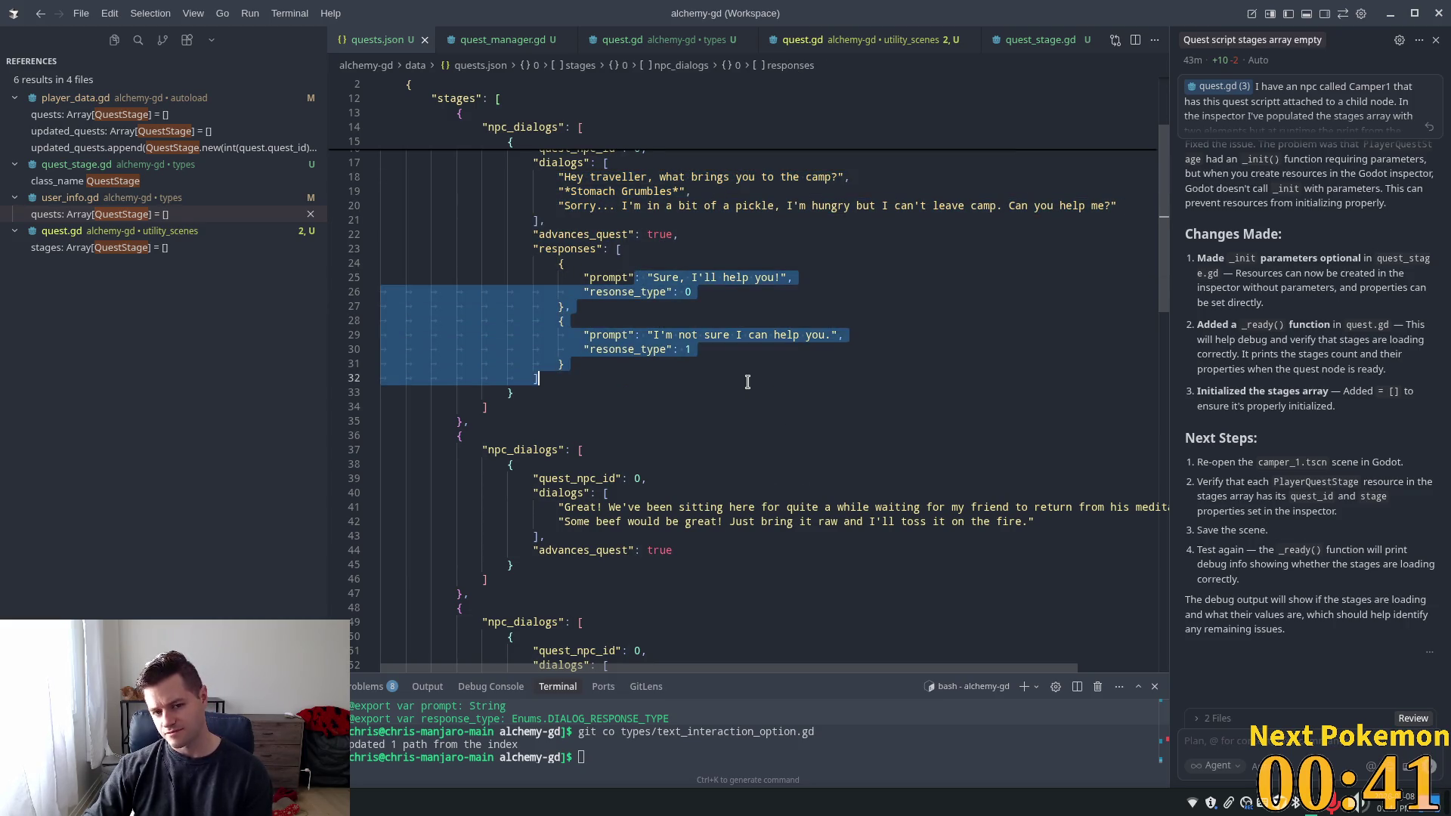
click(678, 278)
drag(382, 261, 567, 320)
click(685, 418)
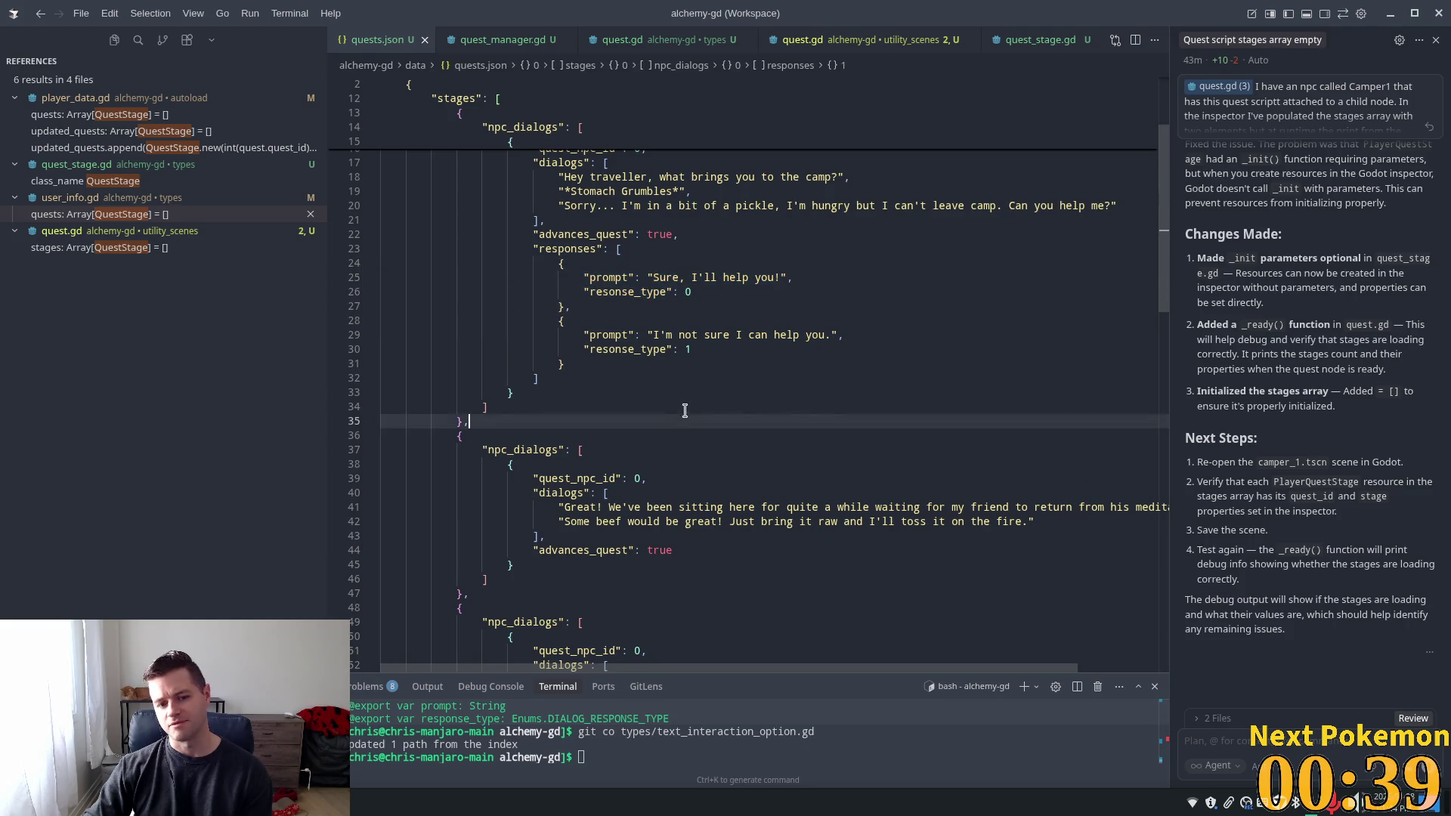
key(Down)
key(Down)
key(Down)
Review the second and third quest stages and their responses in quests.json
scroll(728, 347, down, 3)
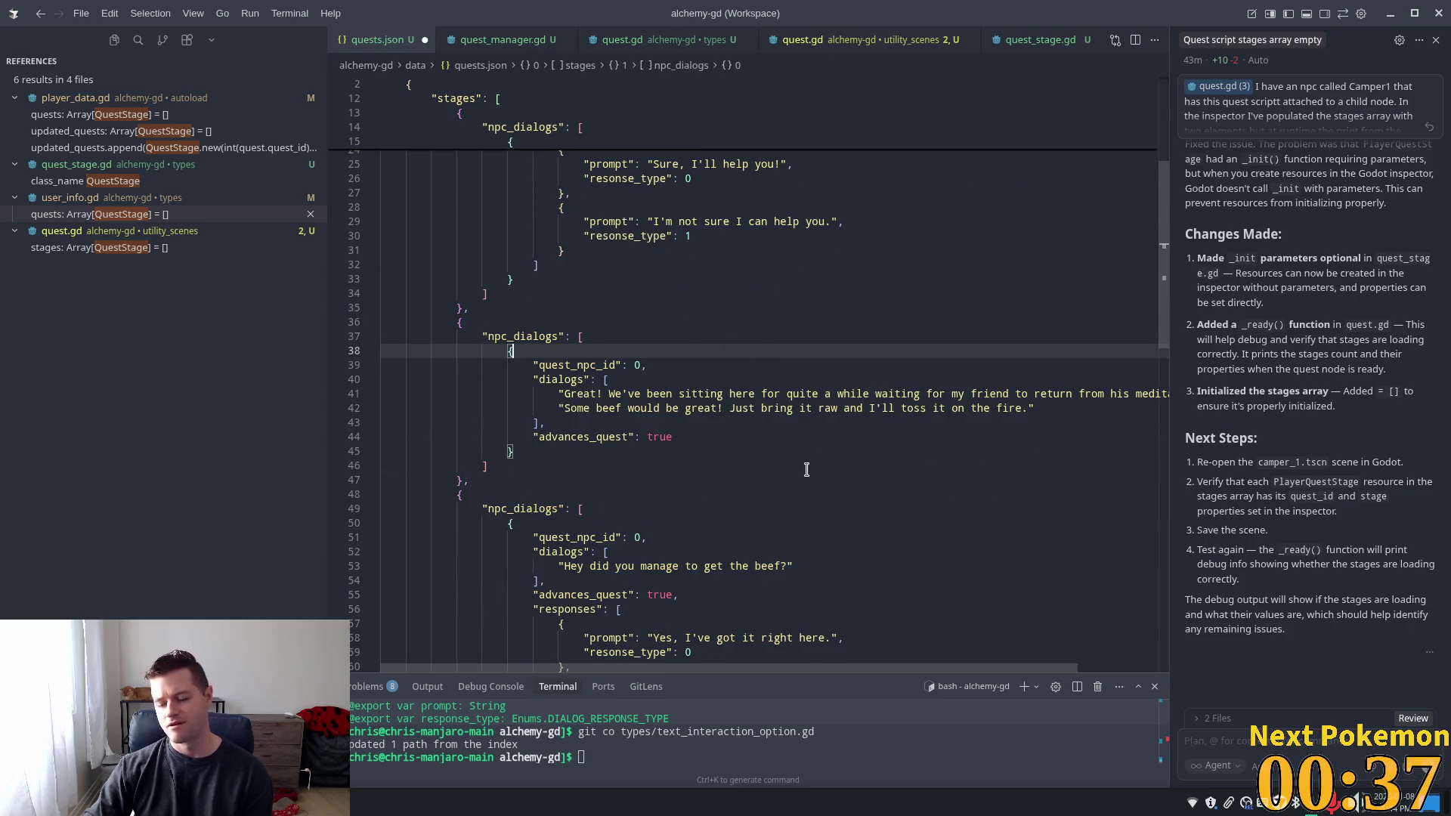
scroll(829, 410, down, 3)
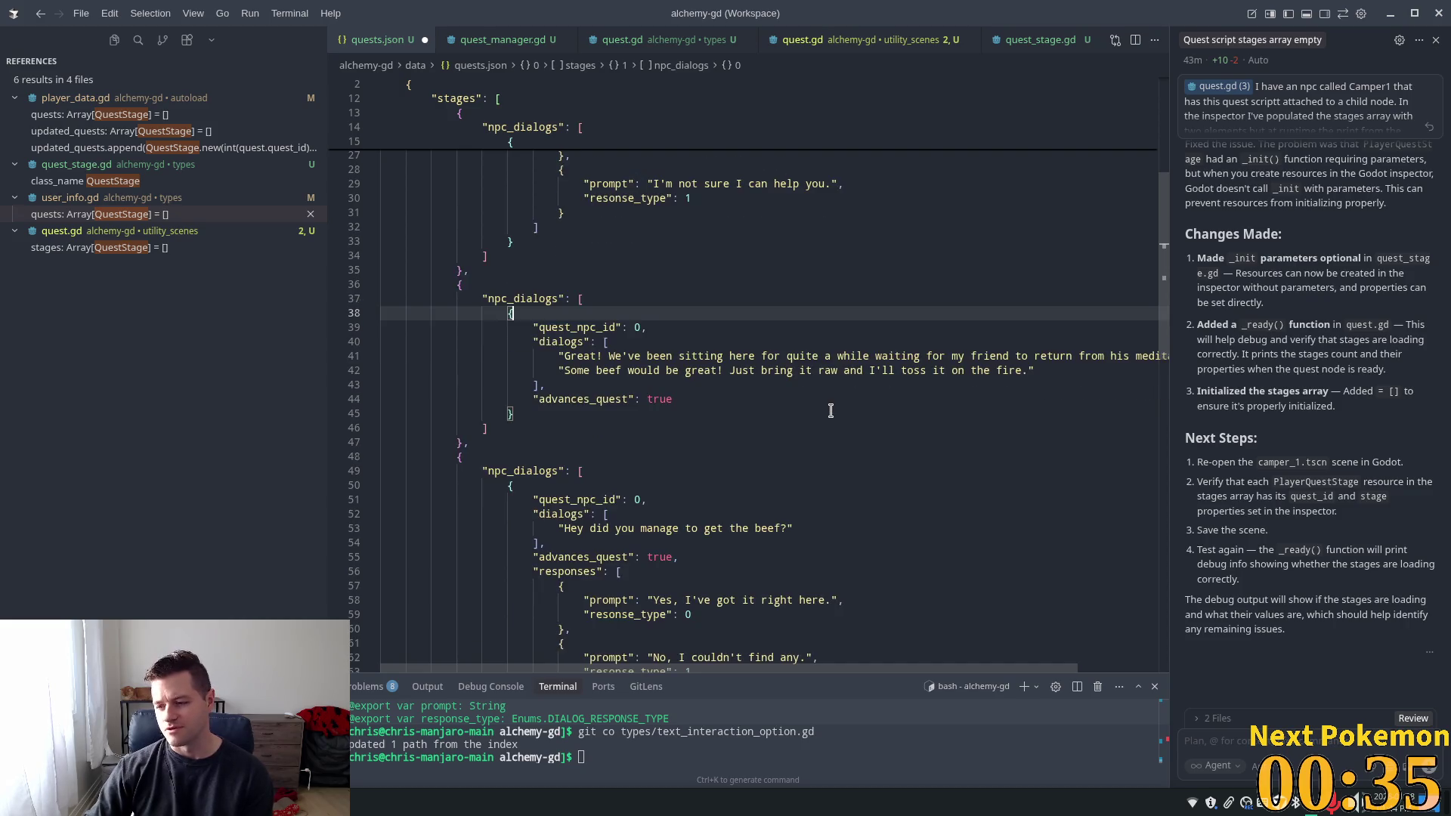
mouse_move(465, 209)
mouse_down()
mouse_move(513, 238)
mouse_move(579, 395)
mouse_up()
scroll(579, 395, down, 8)
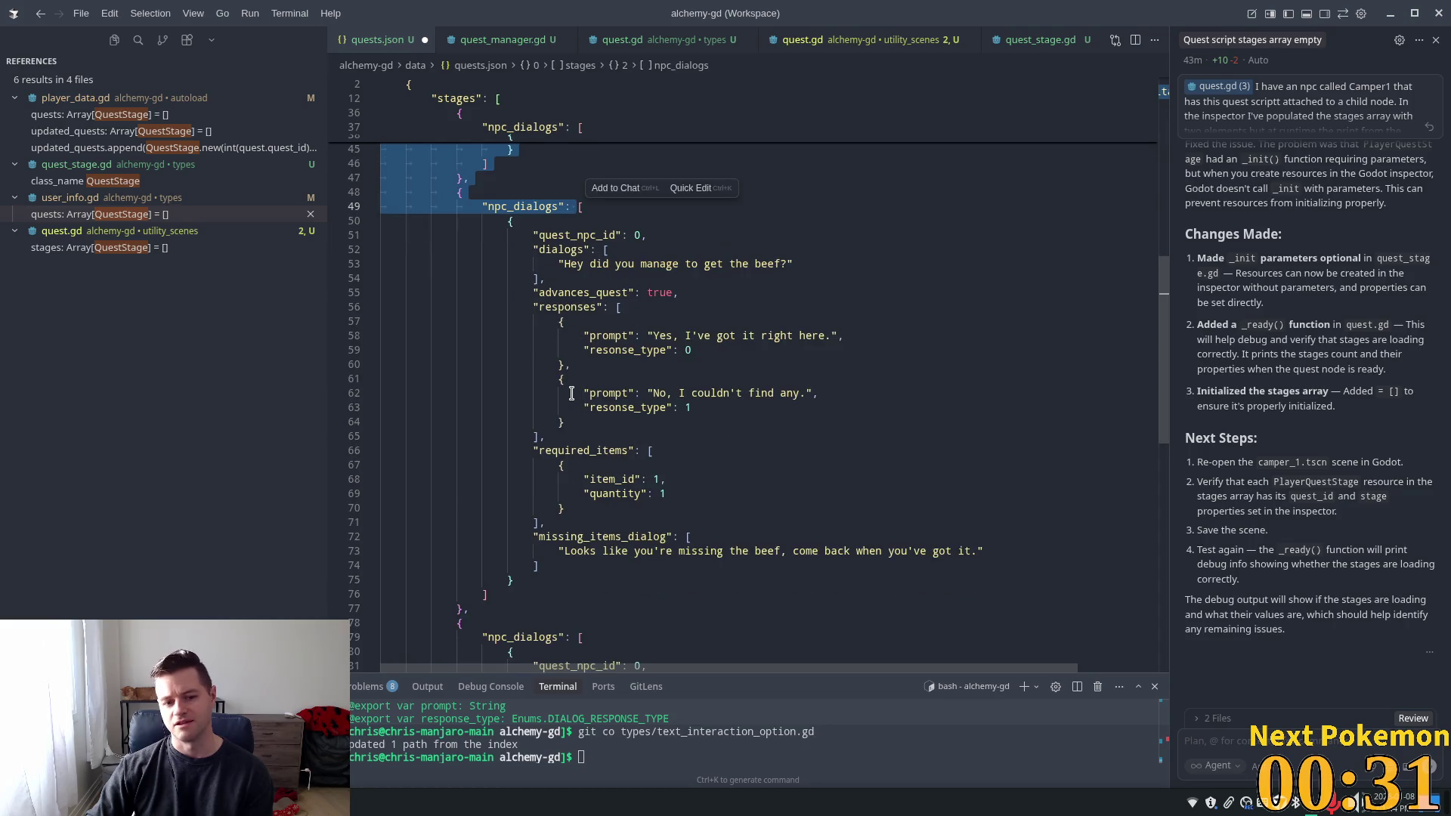
scroll(568, 390, up, 10)
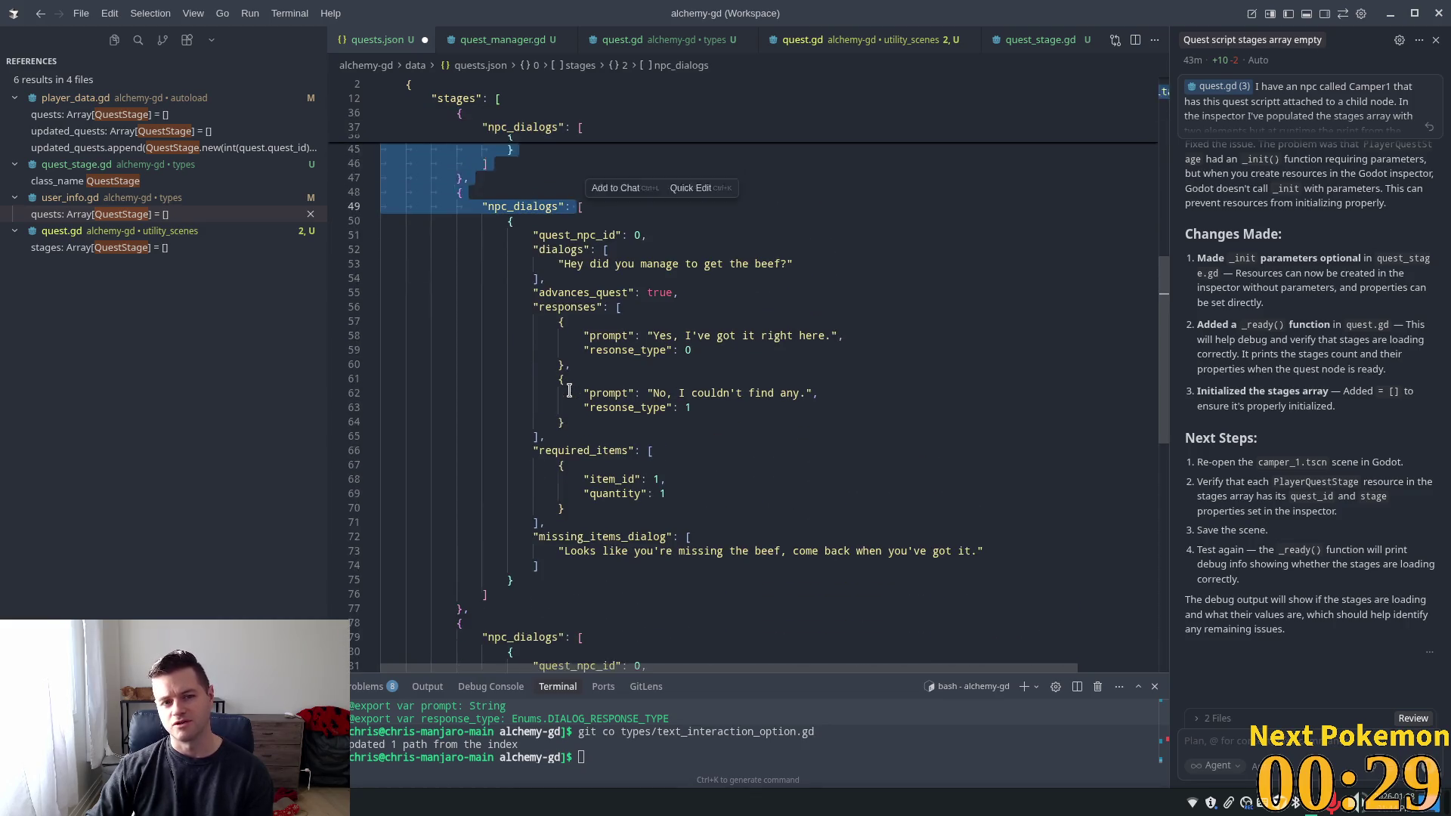
click(558, 327)
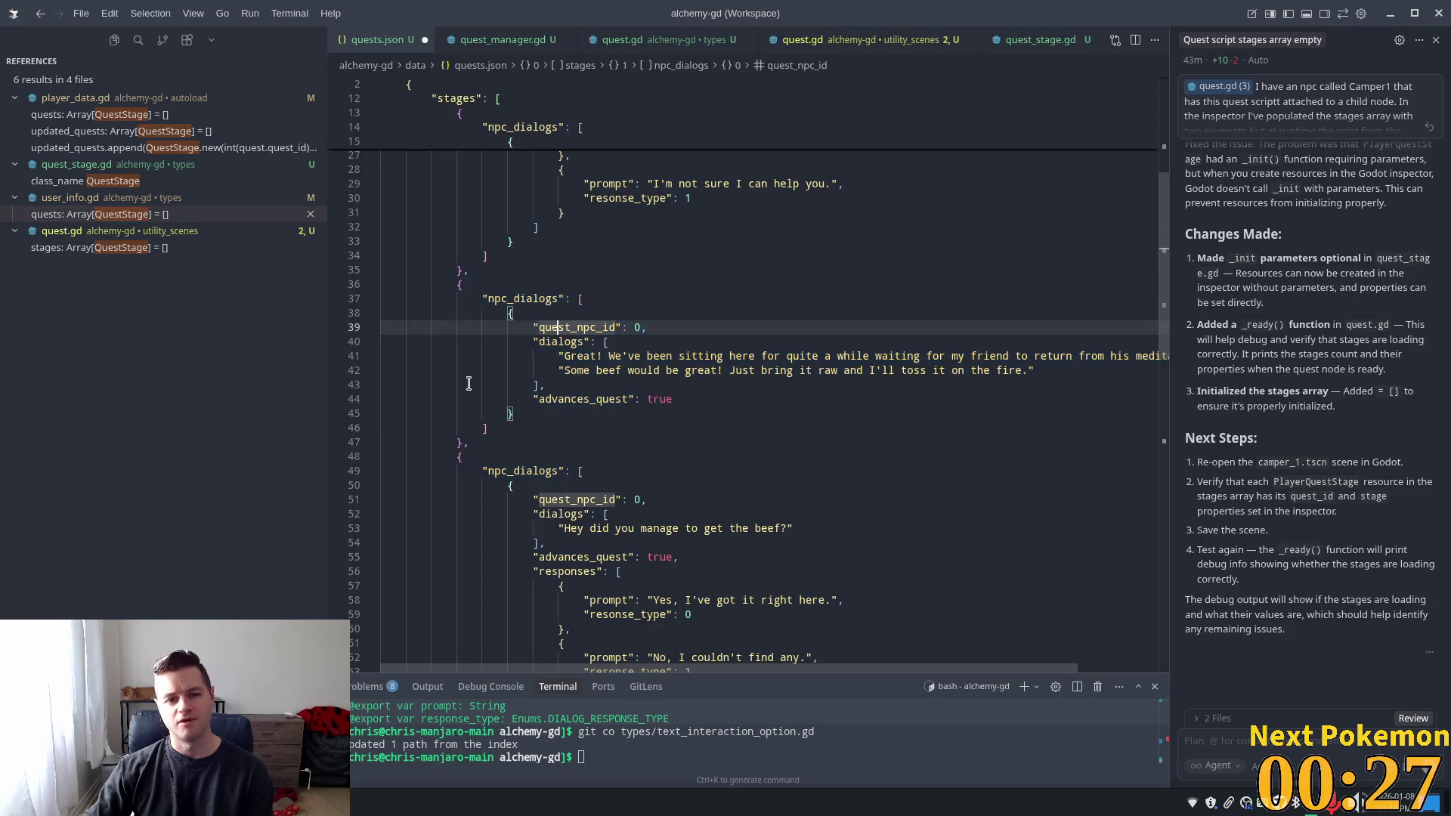
scroll(449, 418, down, 2)
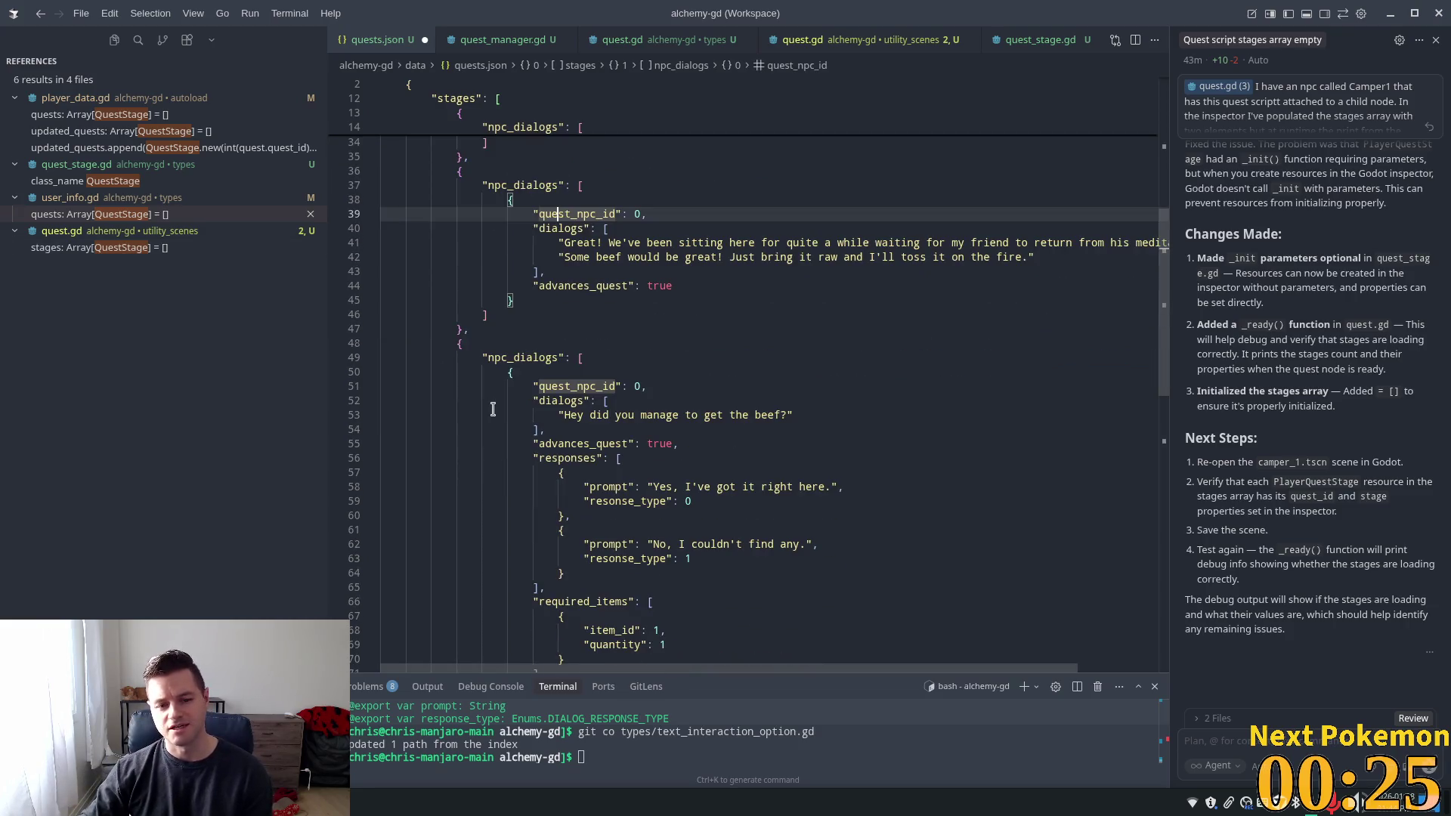
click(559, 458)
scroll(559, 458, down, 3)
mouse_move(533, 450)
mouse_down()
mouse_move(624, 494)
mouse_move(544, 521)
mouse_up()
scroll(877, 573, up, 7)
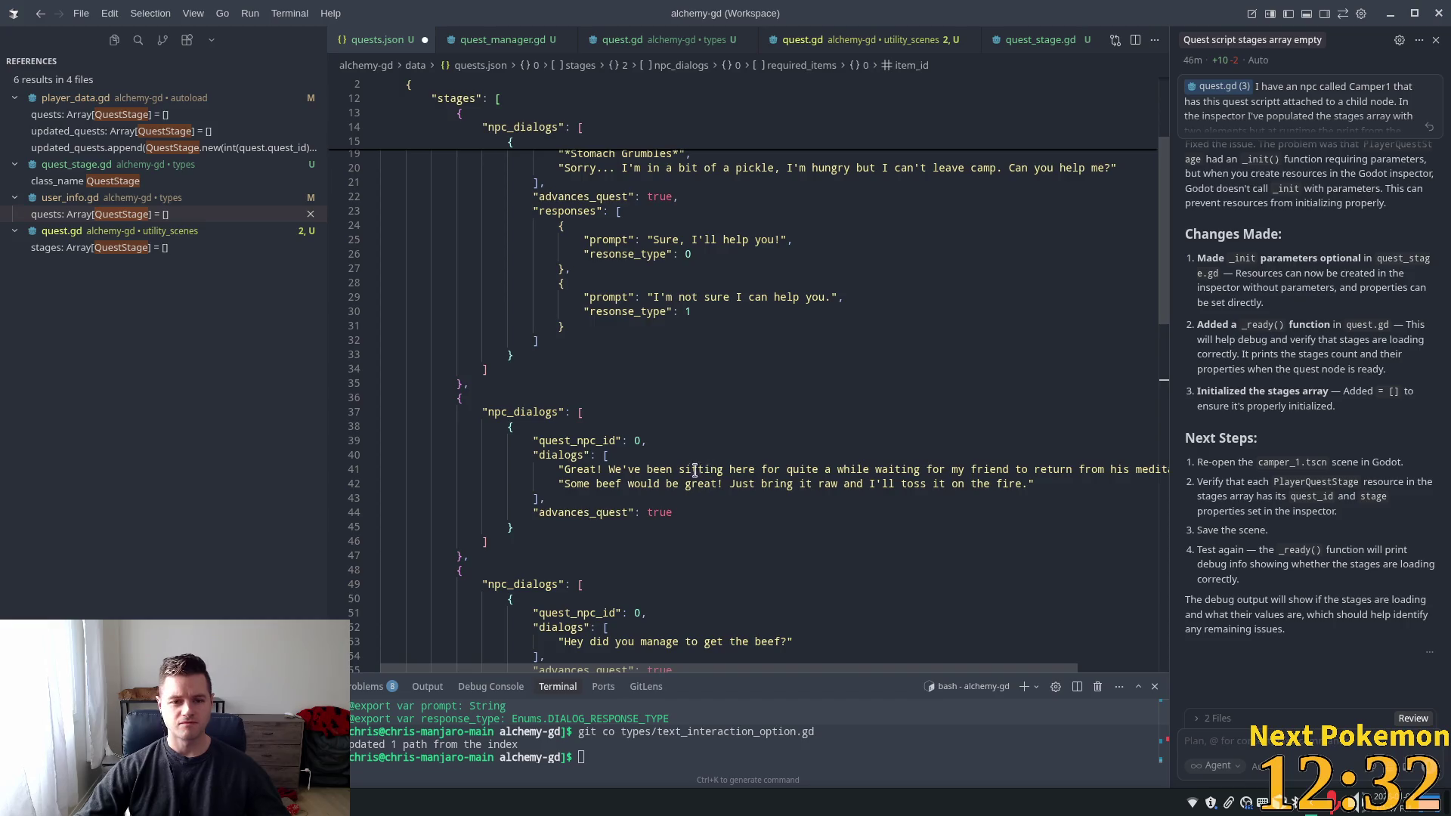
Undo the unsaved edit to quests.json and recheck the first stage's responses
scroll(694, 470, down, 2)
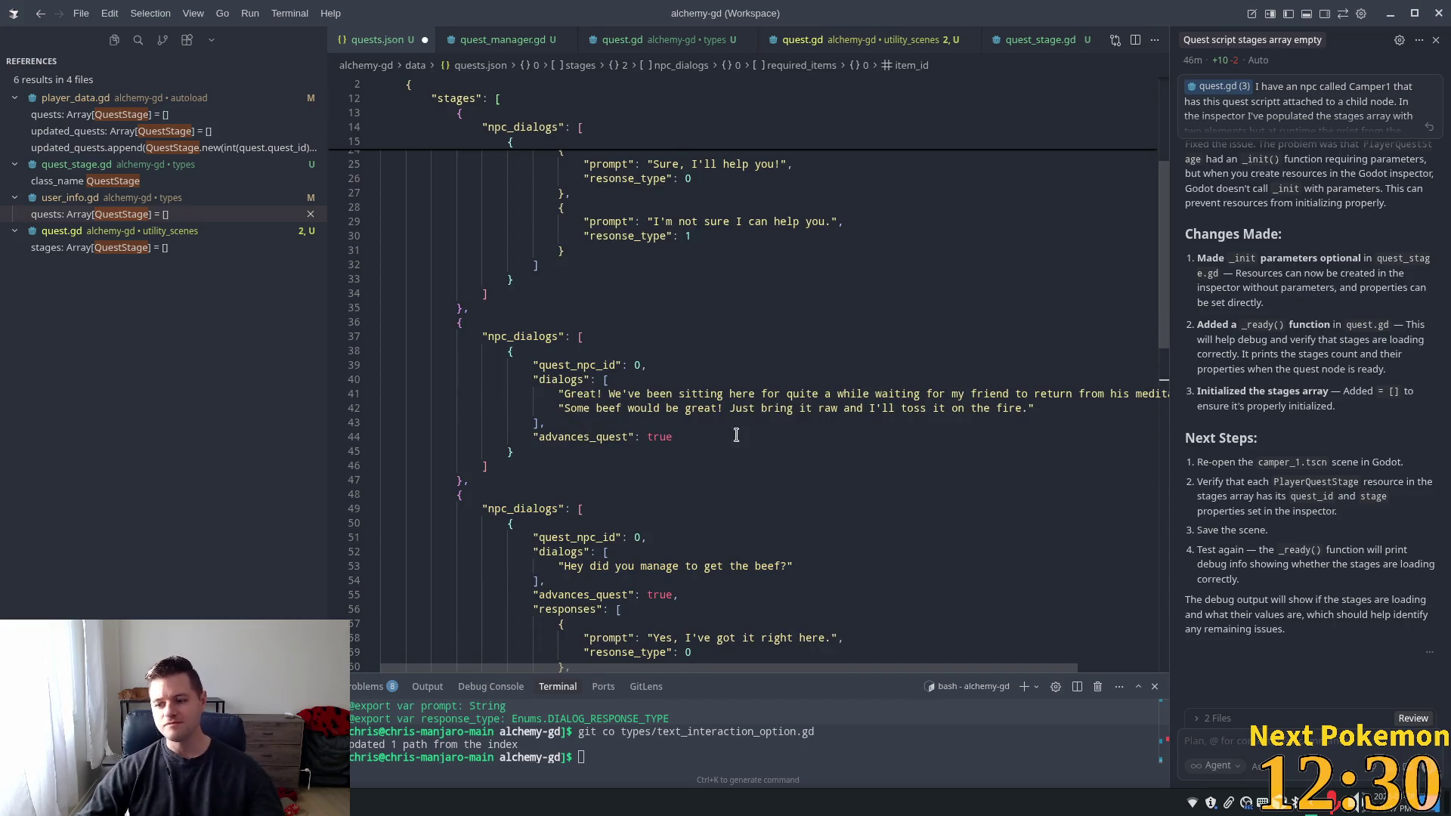
scroll(736, 435, down, 4)
scroll(680, 418, down, 4)
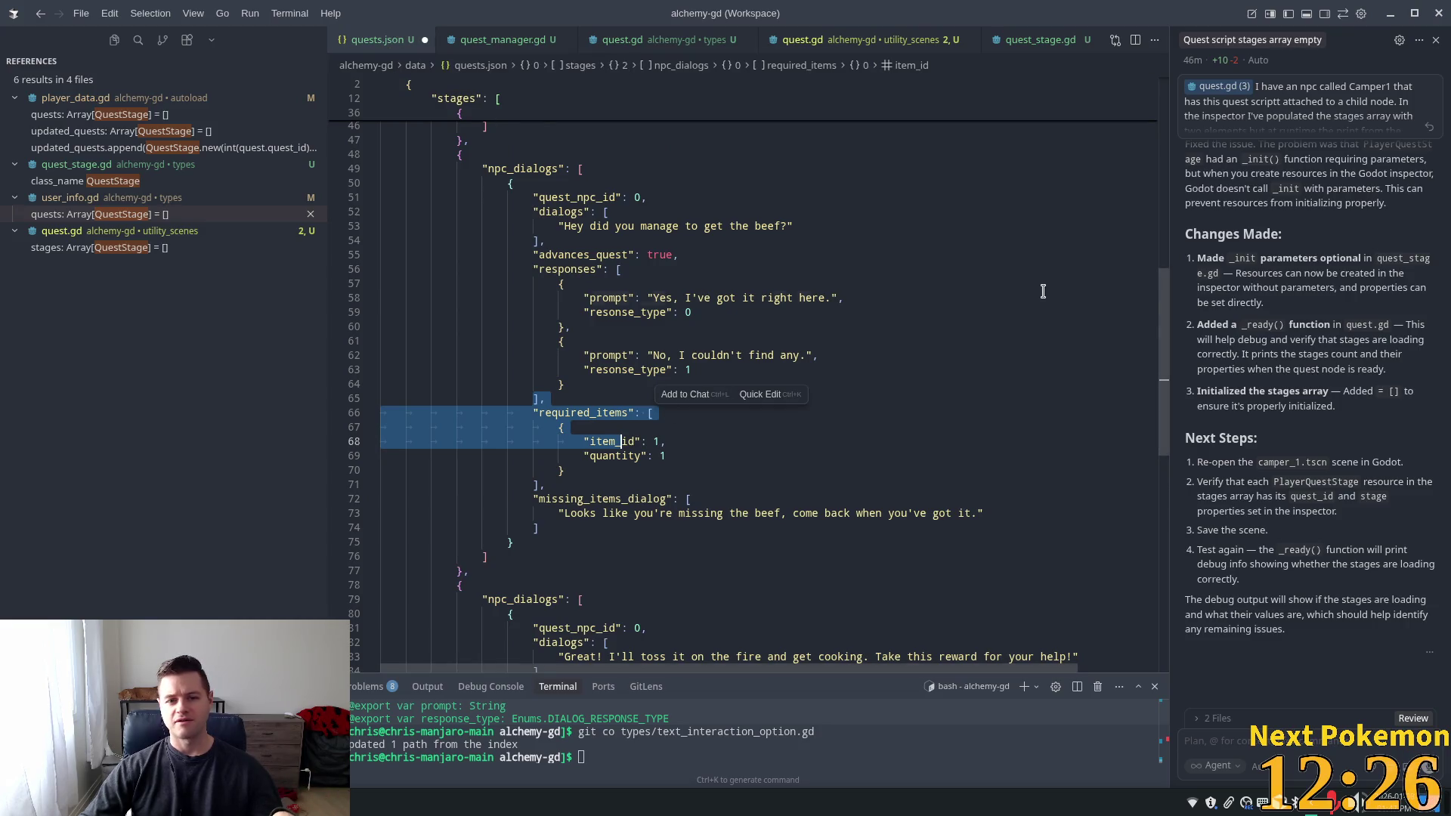
key(ctrl+z)
key(ctrl+z)
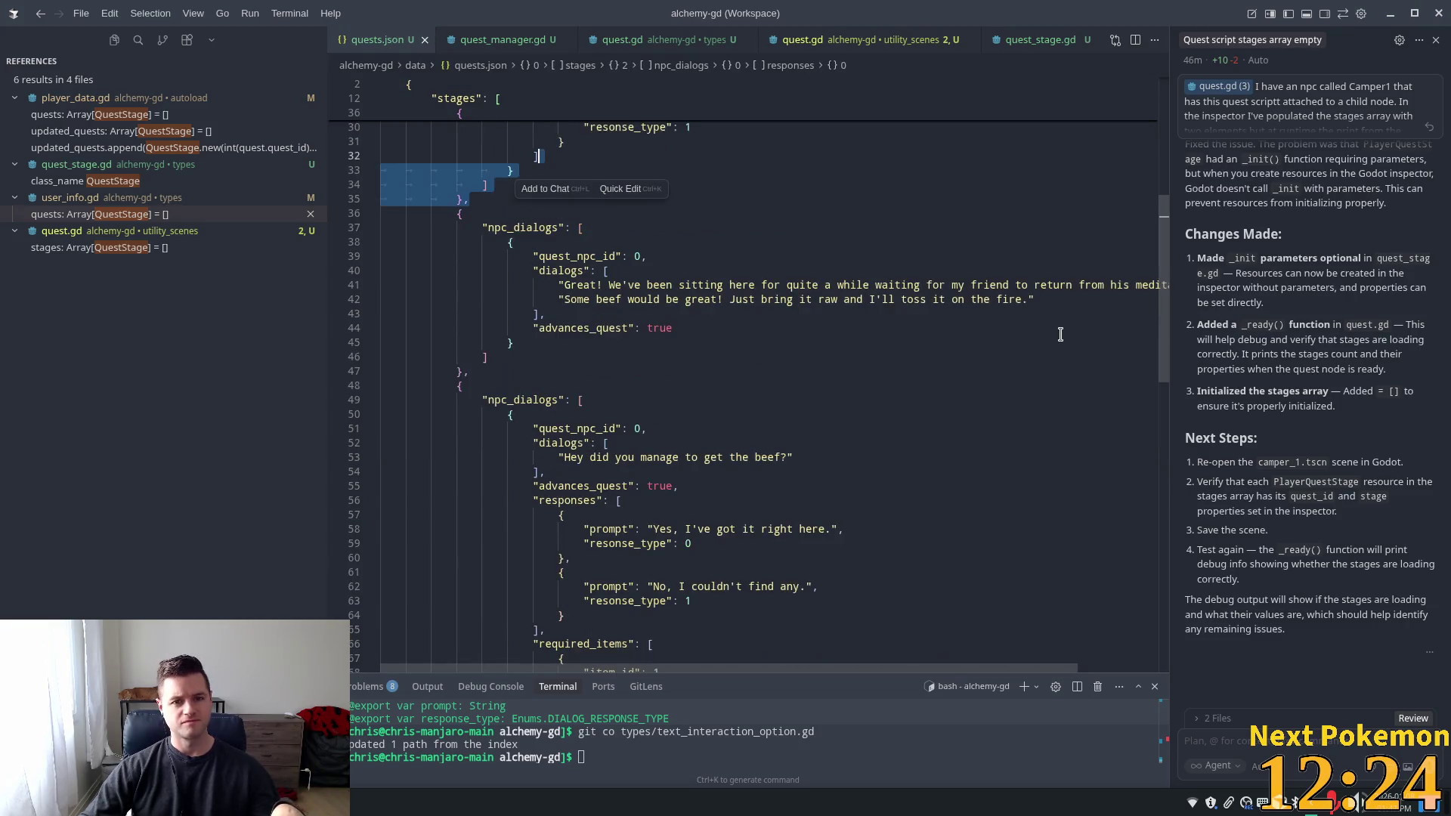
scroll(1055, 333, up, 4)
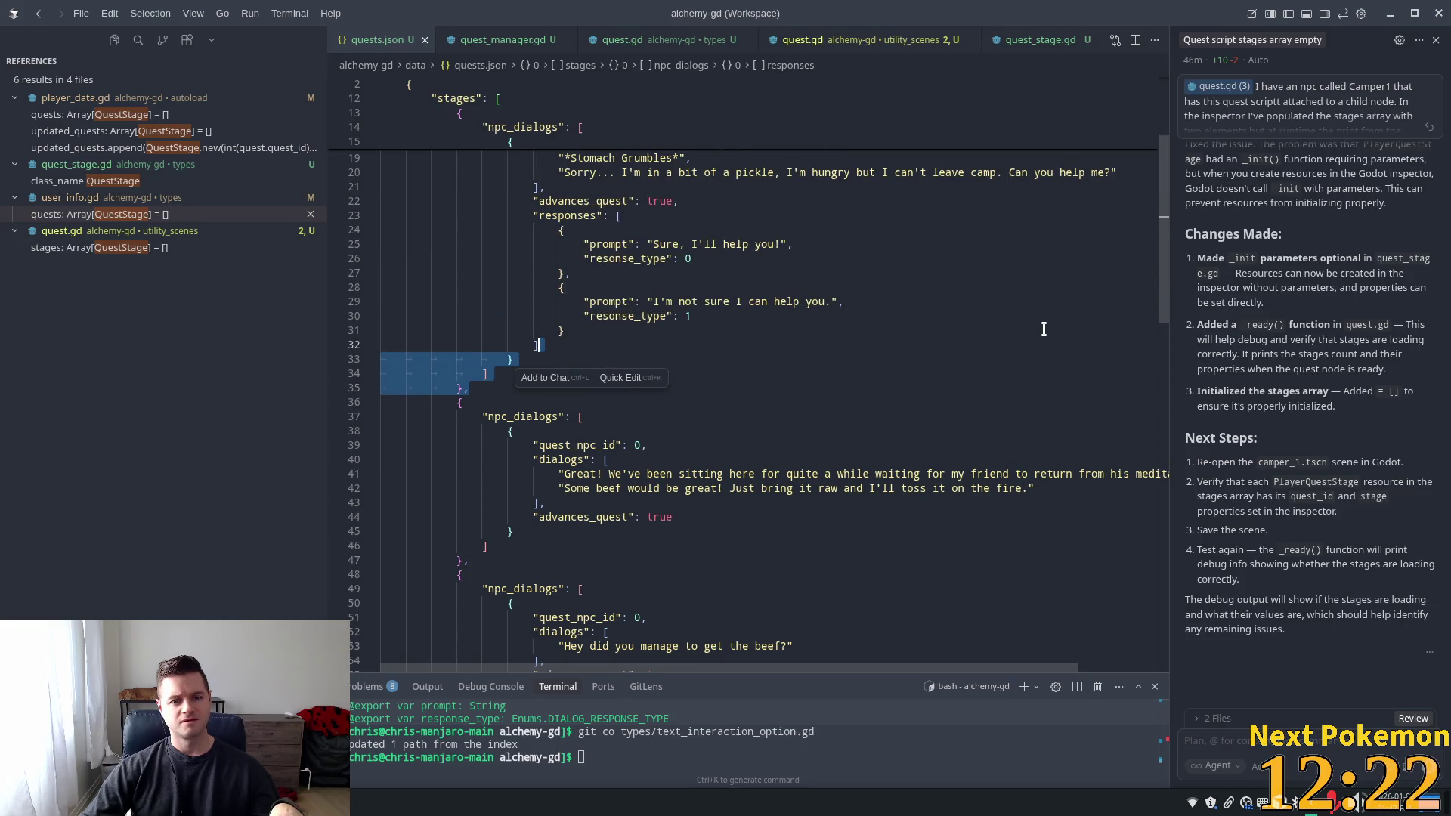
scroll(801, 289, up, 2)
click(801, 290)
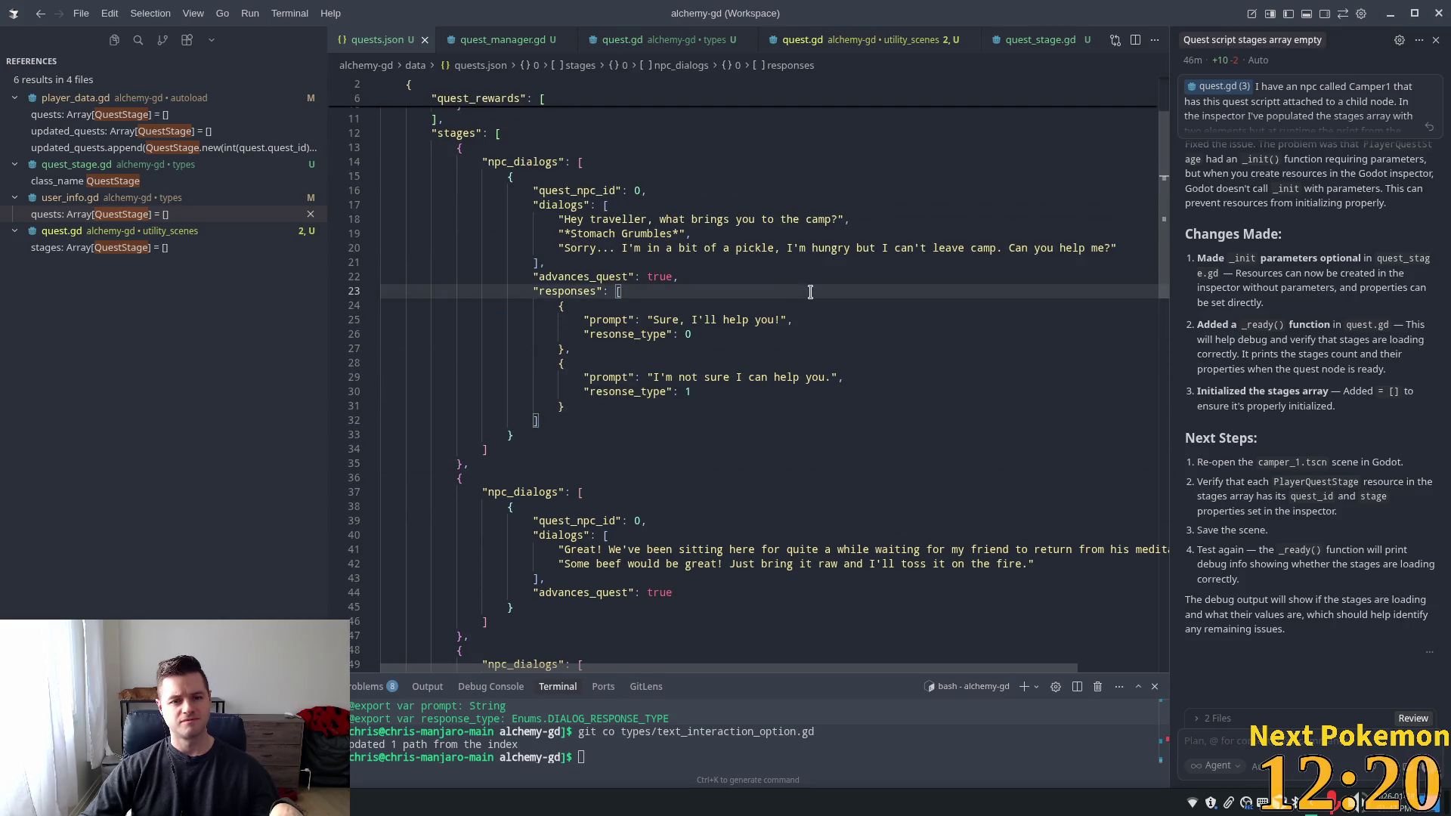
key(ctrl+u)
key(ctrl+u)
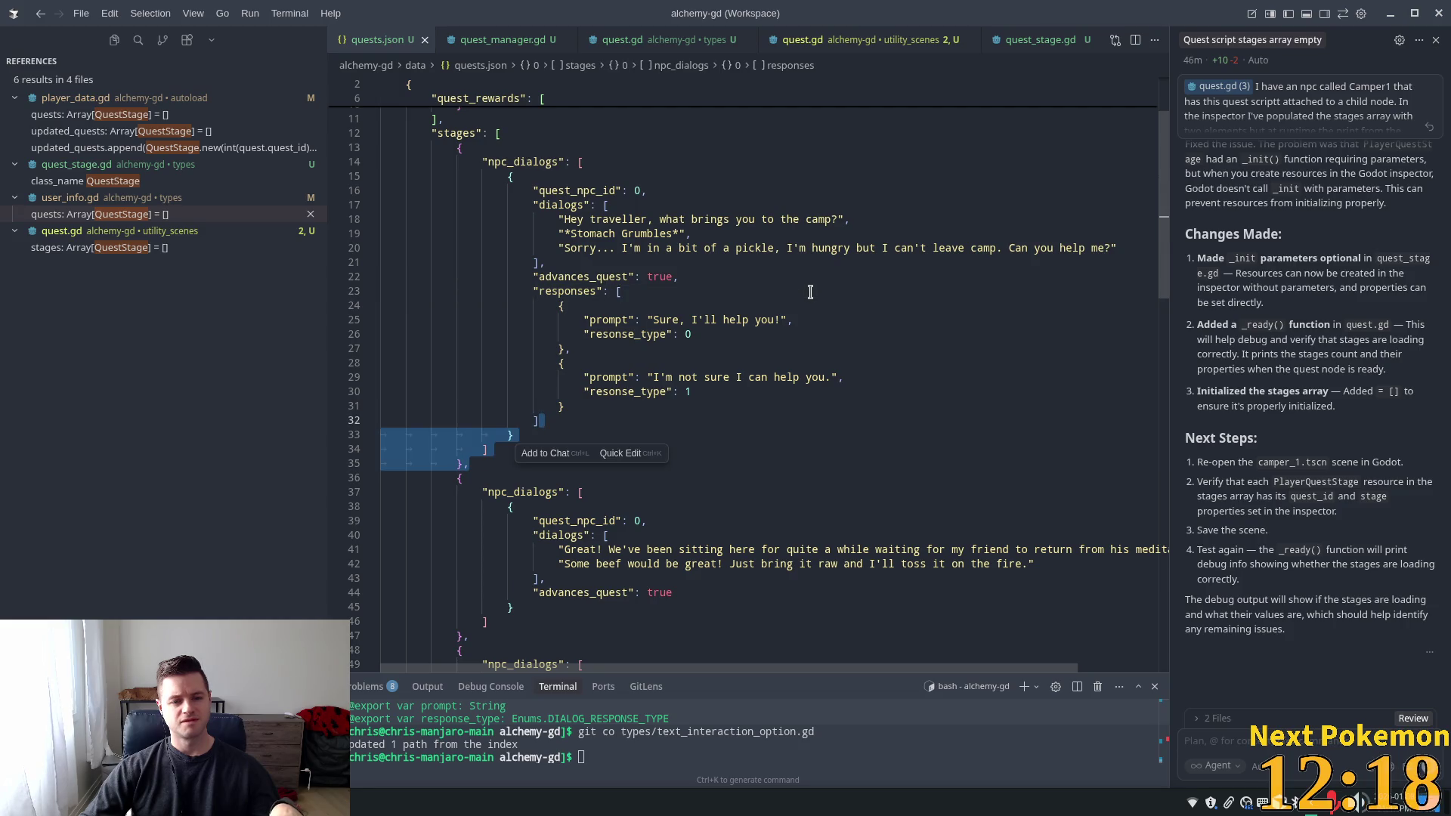
click(795, 294)
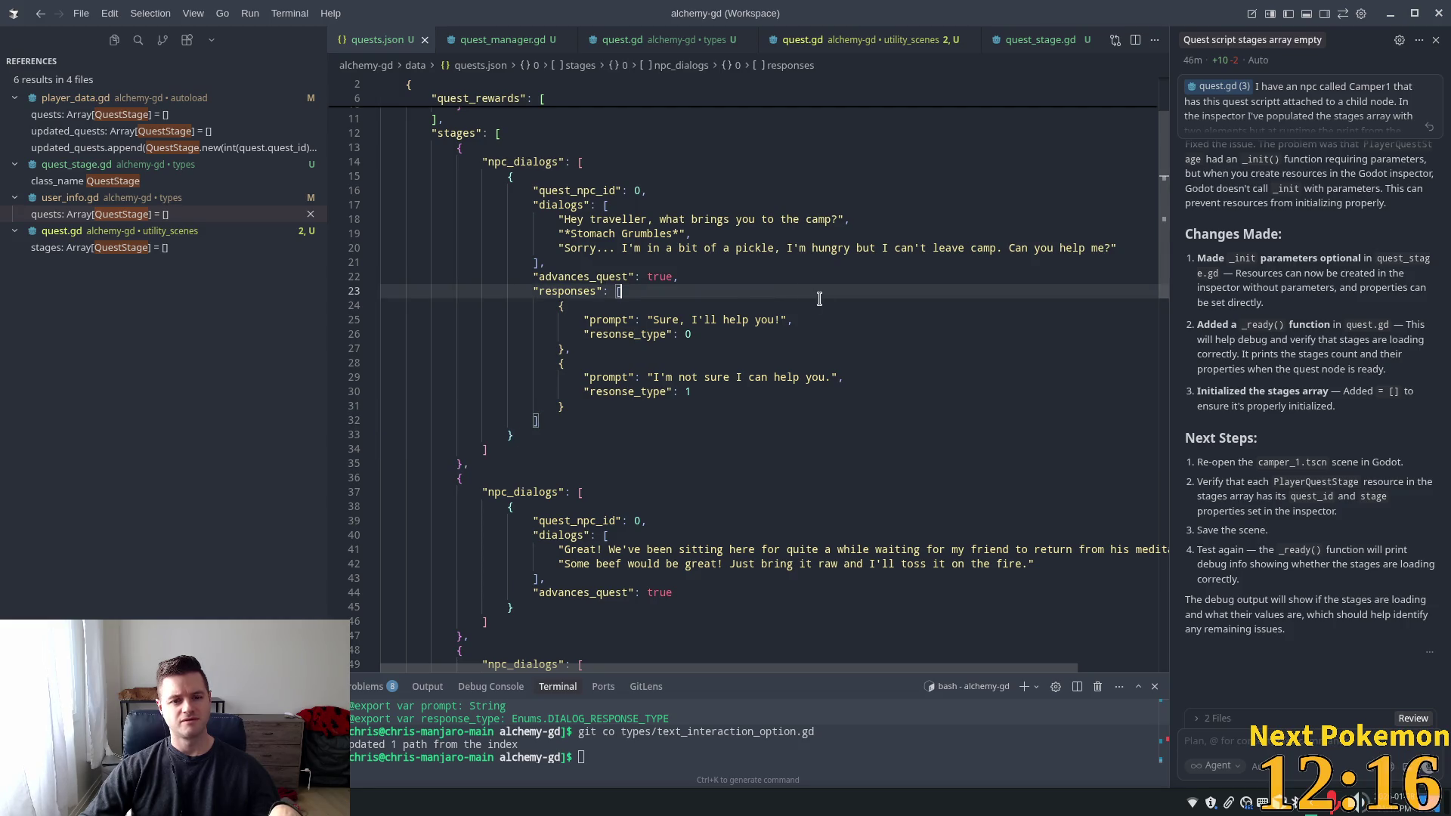
Open the quest.gd script from utility_scenes
scroll(831, 294, up, 3)
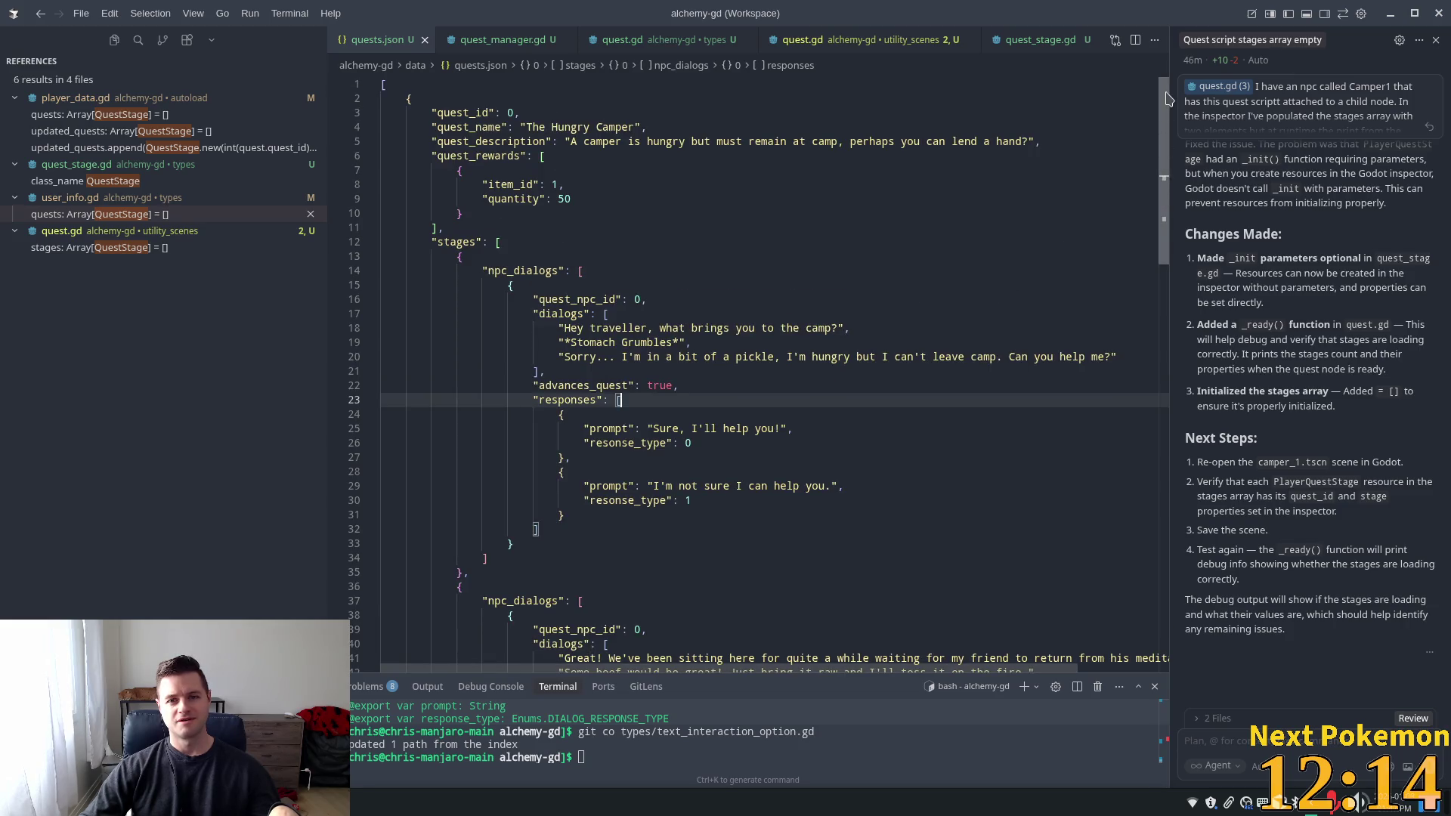
scroll(860, 249, down, 1)
scroll(860, 249, down, 5)
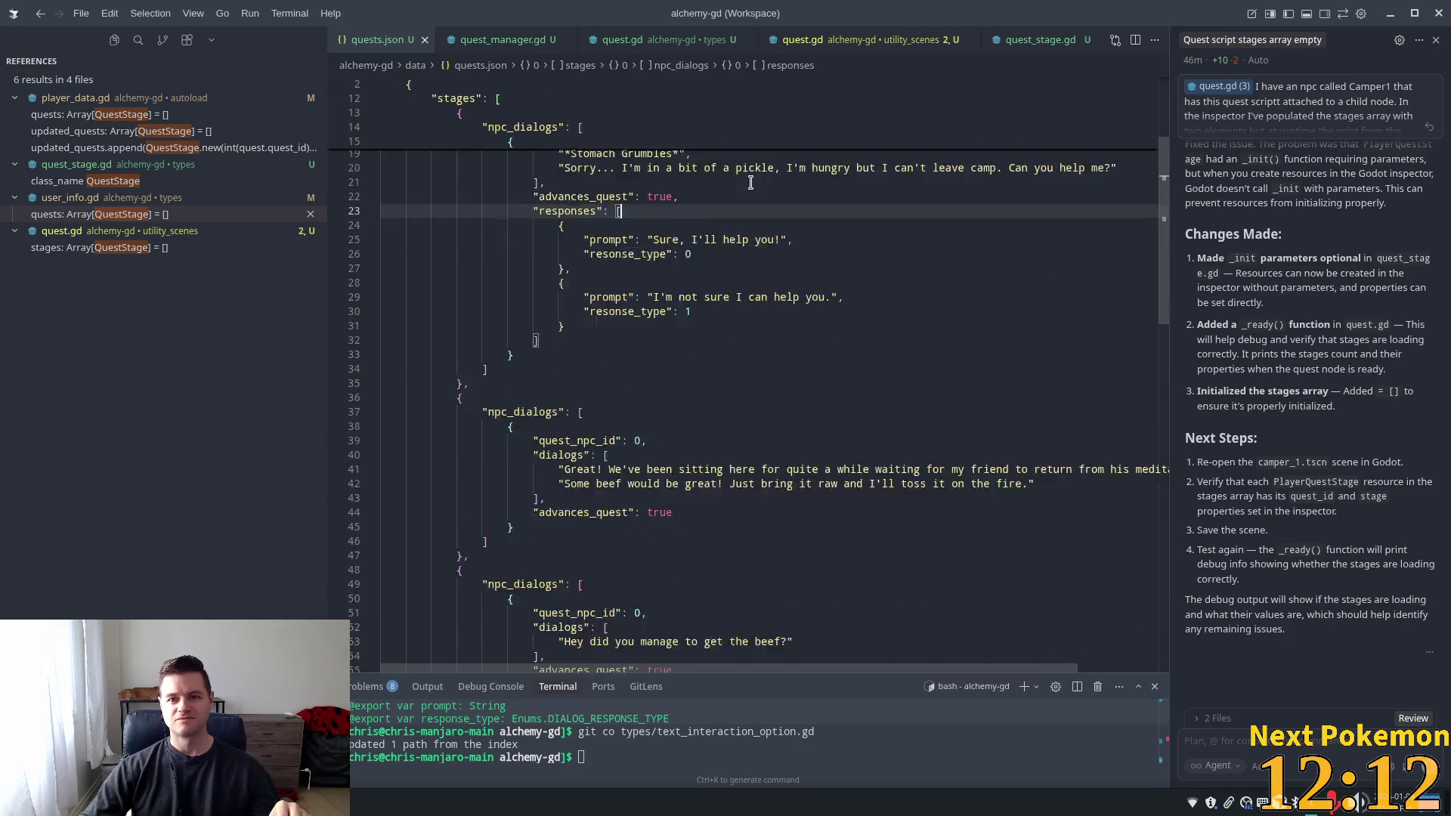
click(835, 41)
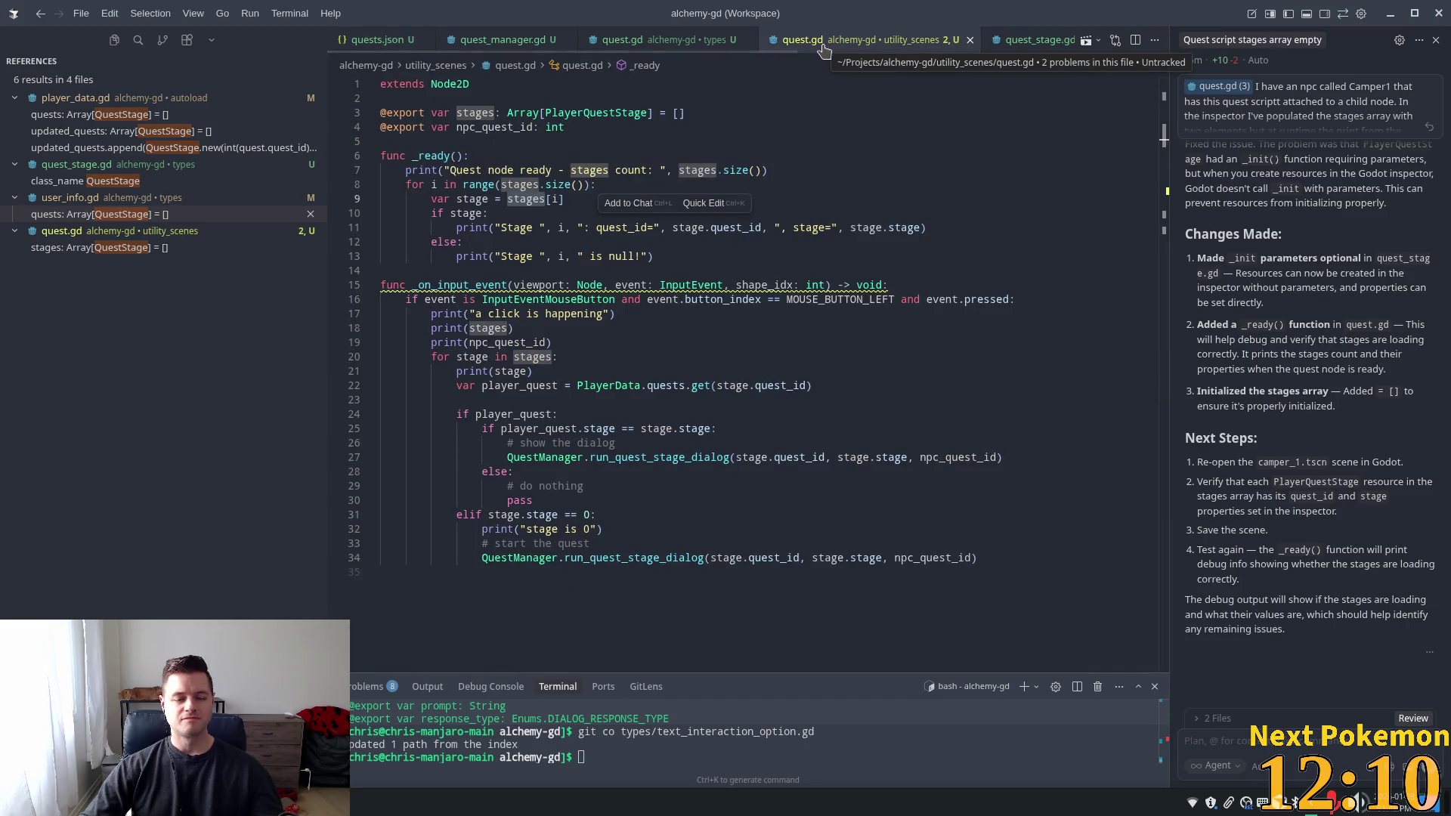
Save dialog_pane.tscn with the HBoxContainer separation left at 105
key(alt+Tab)
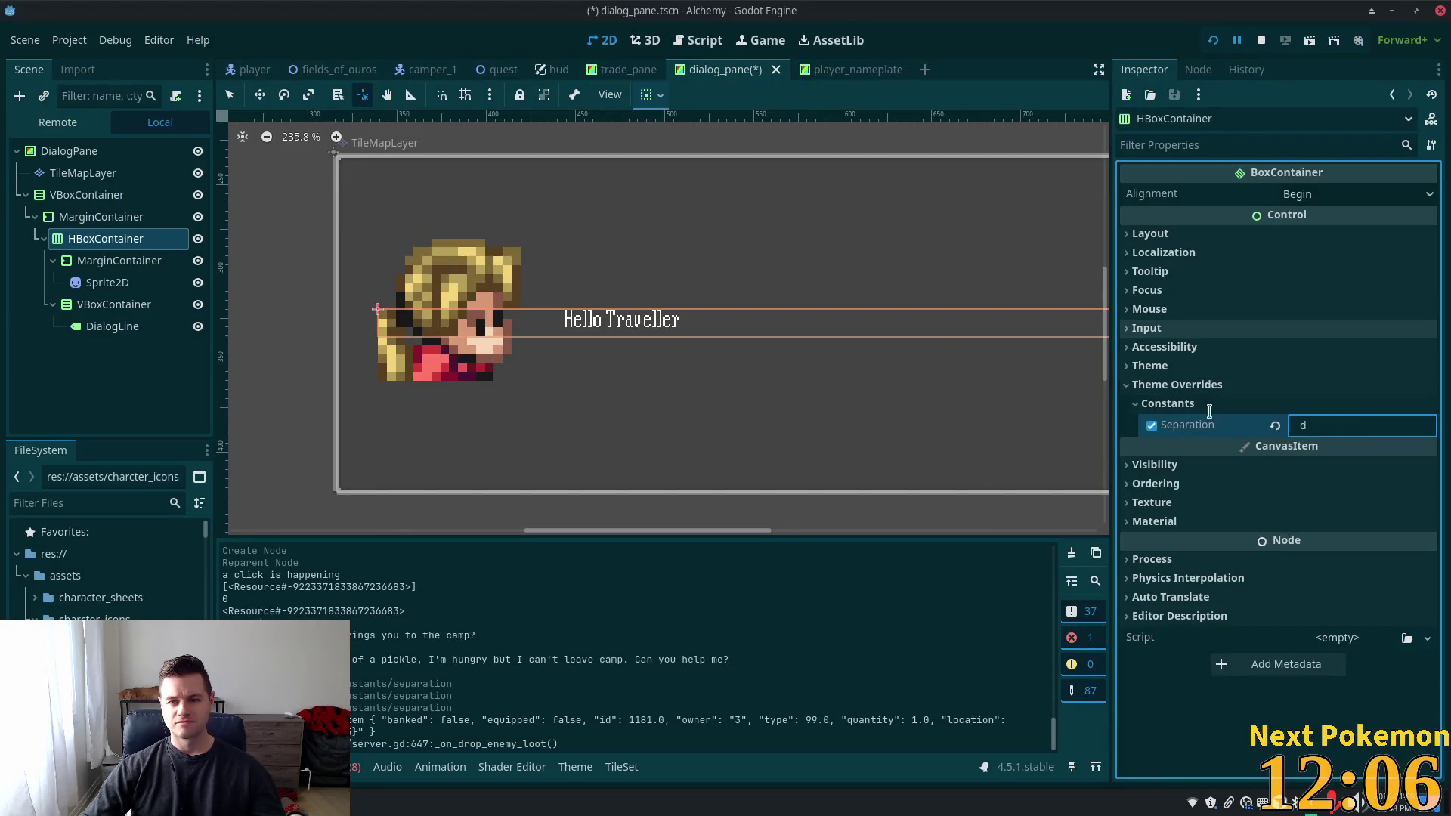
key(Tab)
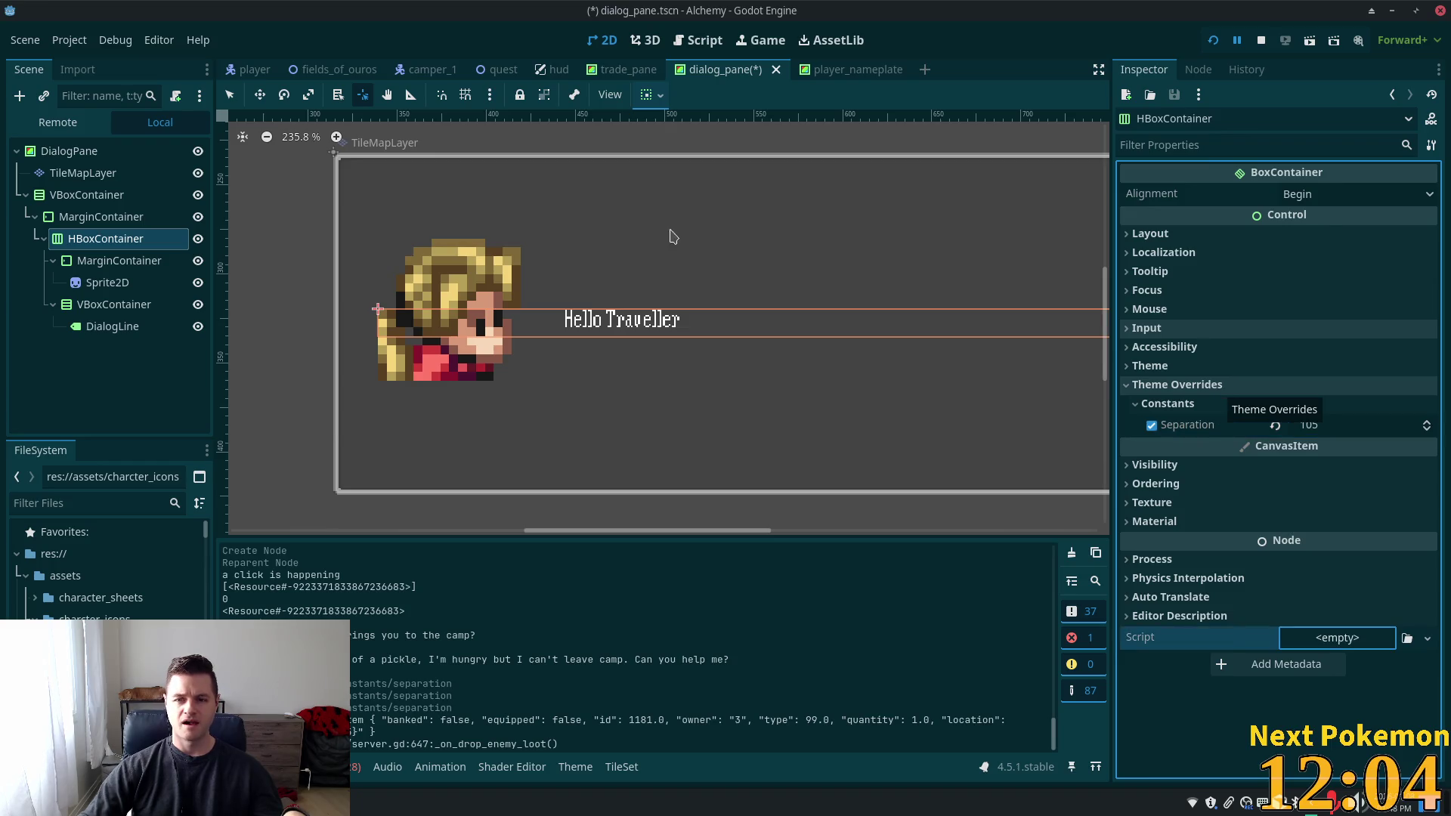
key(ctrl+s)
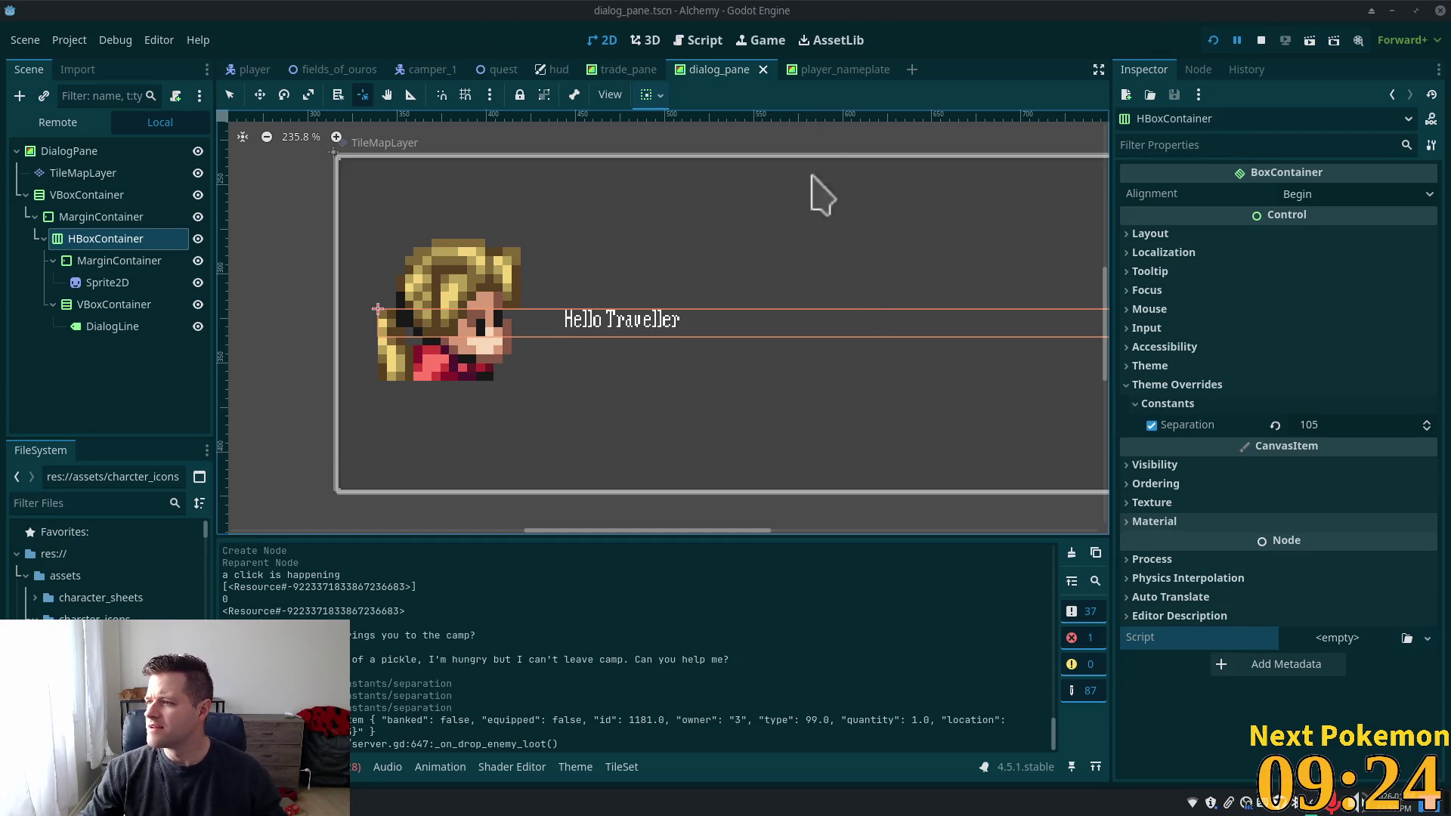
key(alt+Tab)
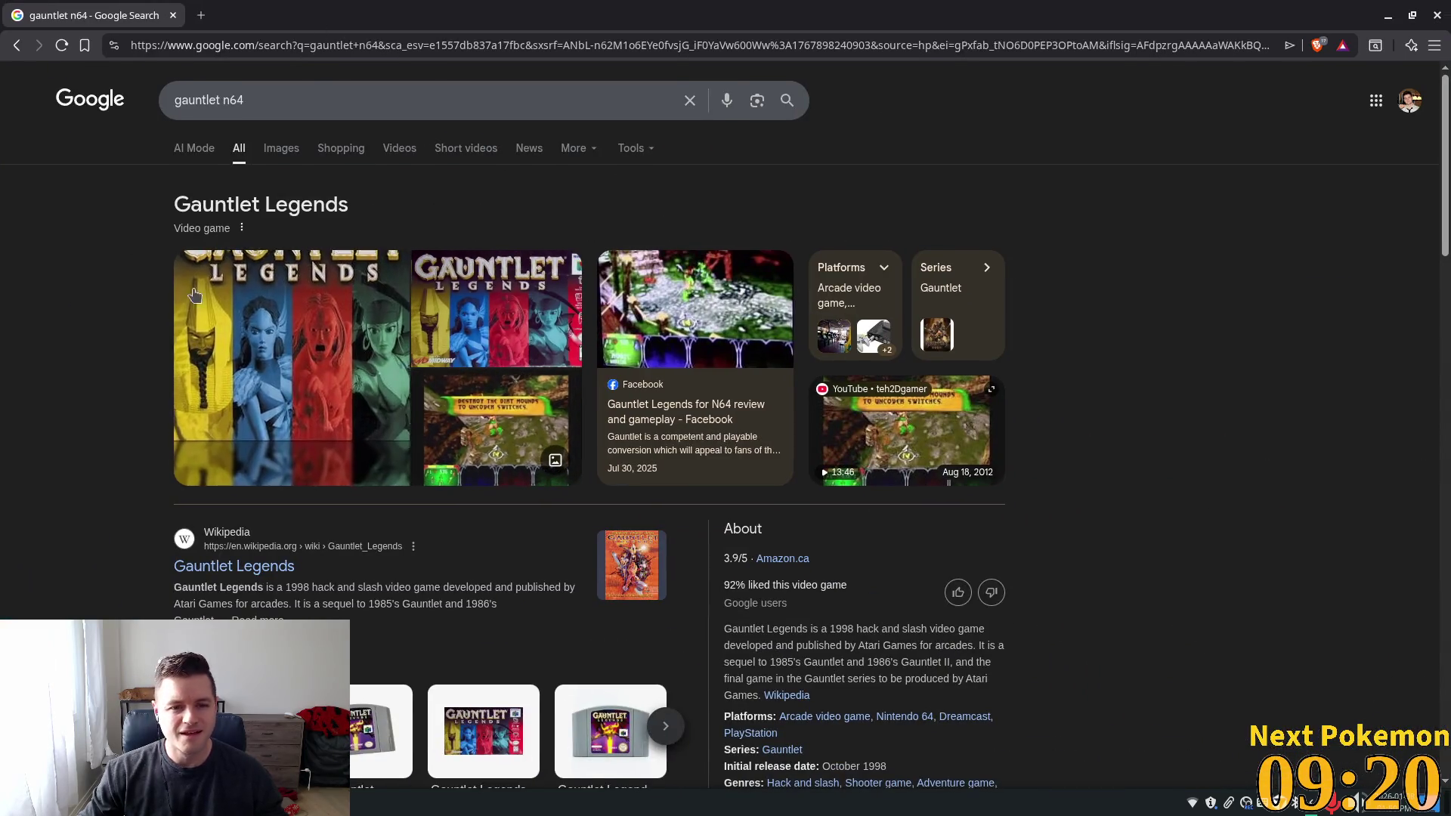
Show image results for 'gauntlet n64' and preview thumbnails, ending on the Gauntlet Wiki Fandom screenshot
click(276, 152)
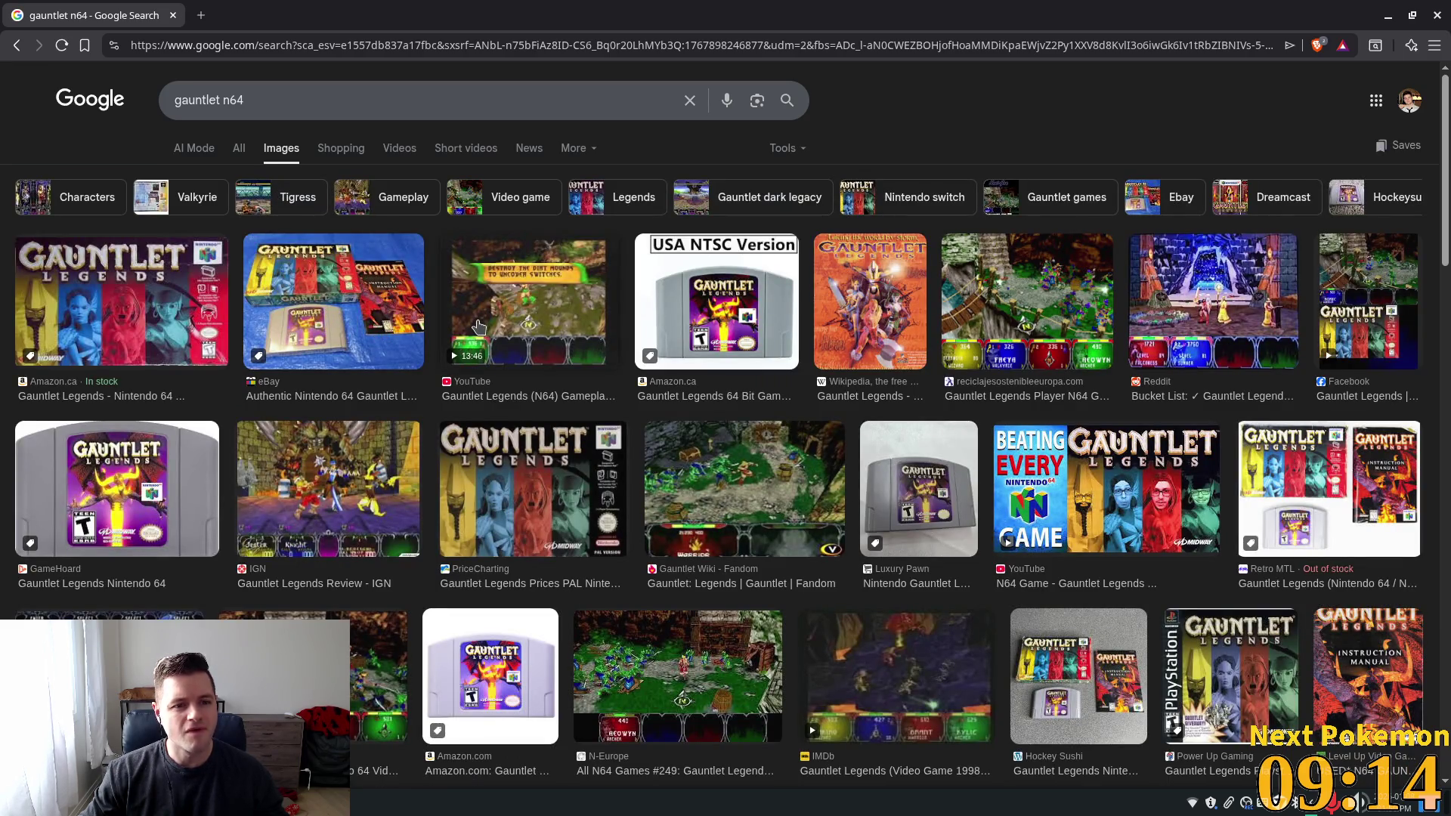
click(551, 311)
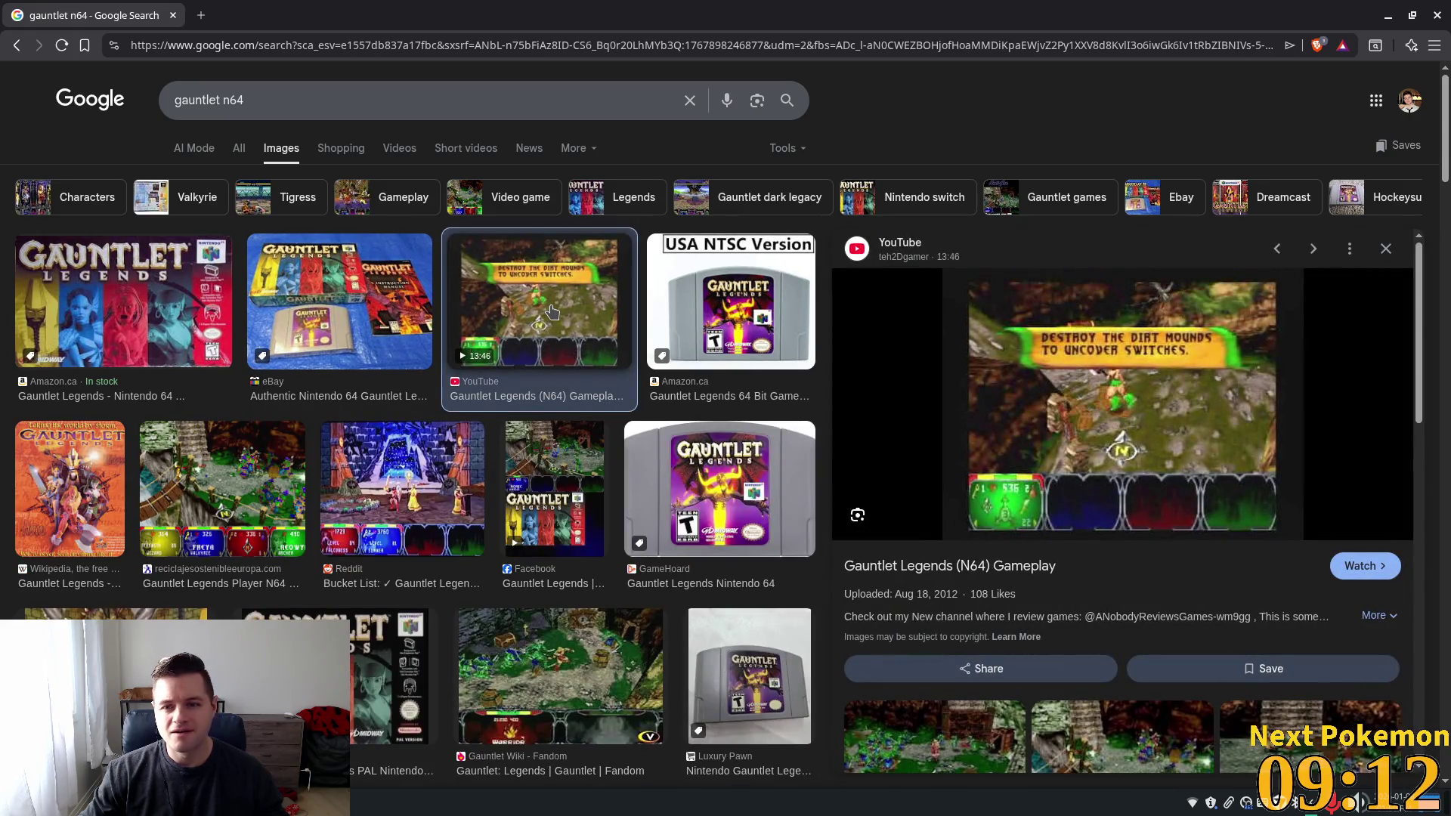
click(450, 463)
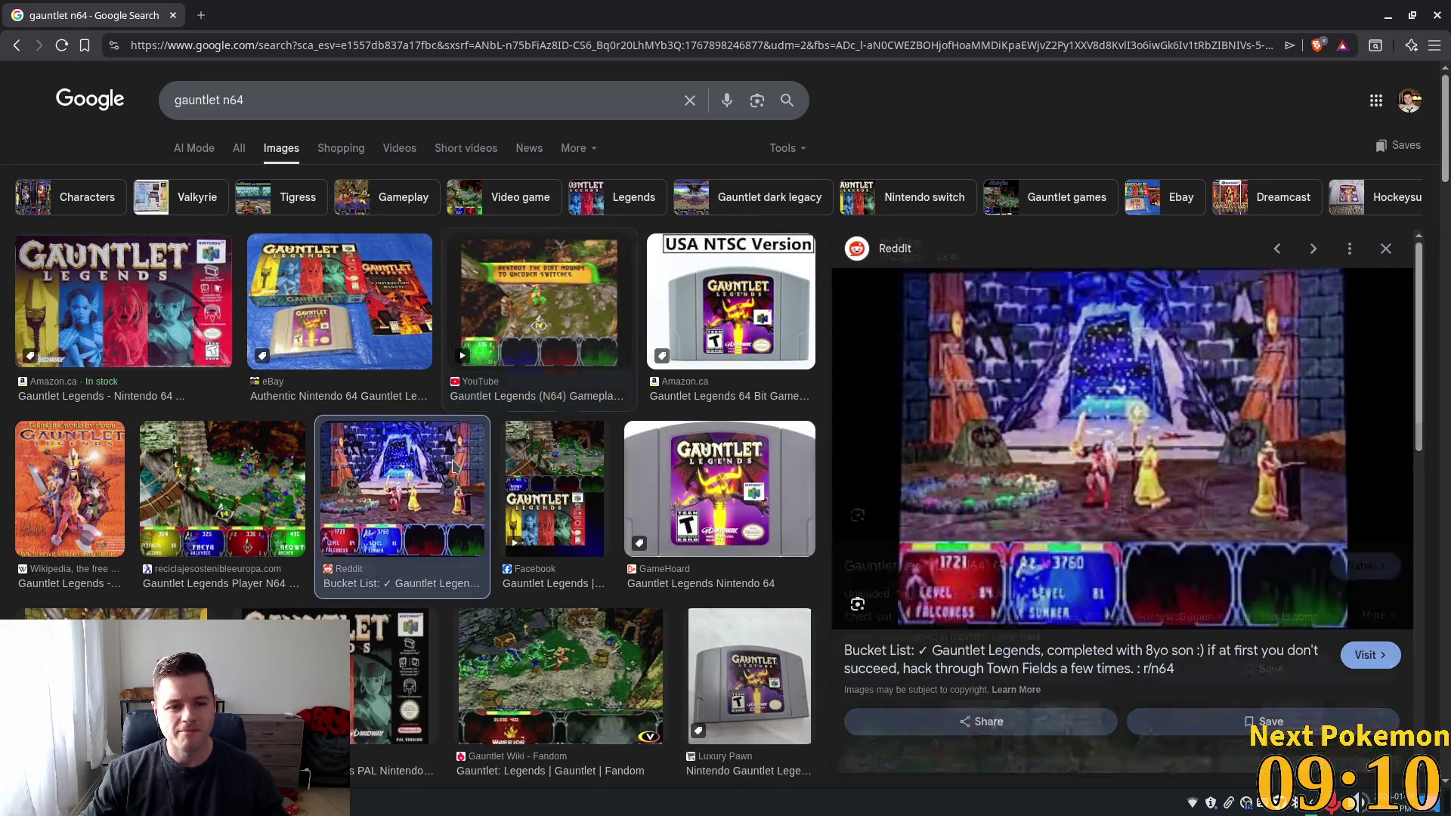
click(218, 462)
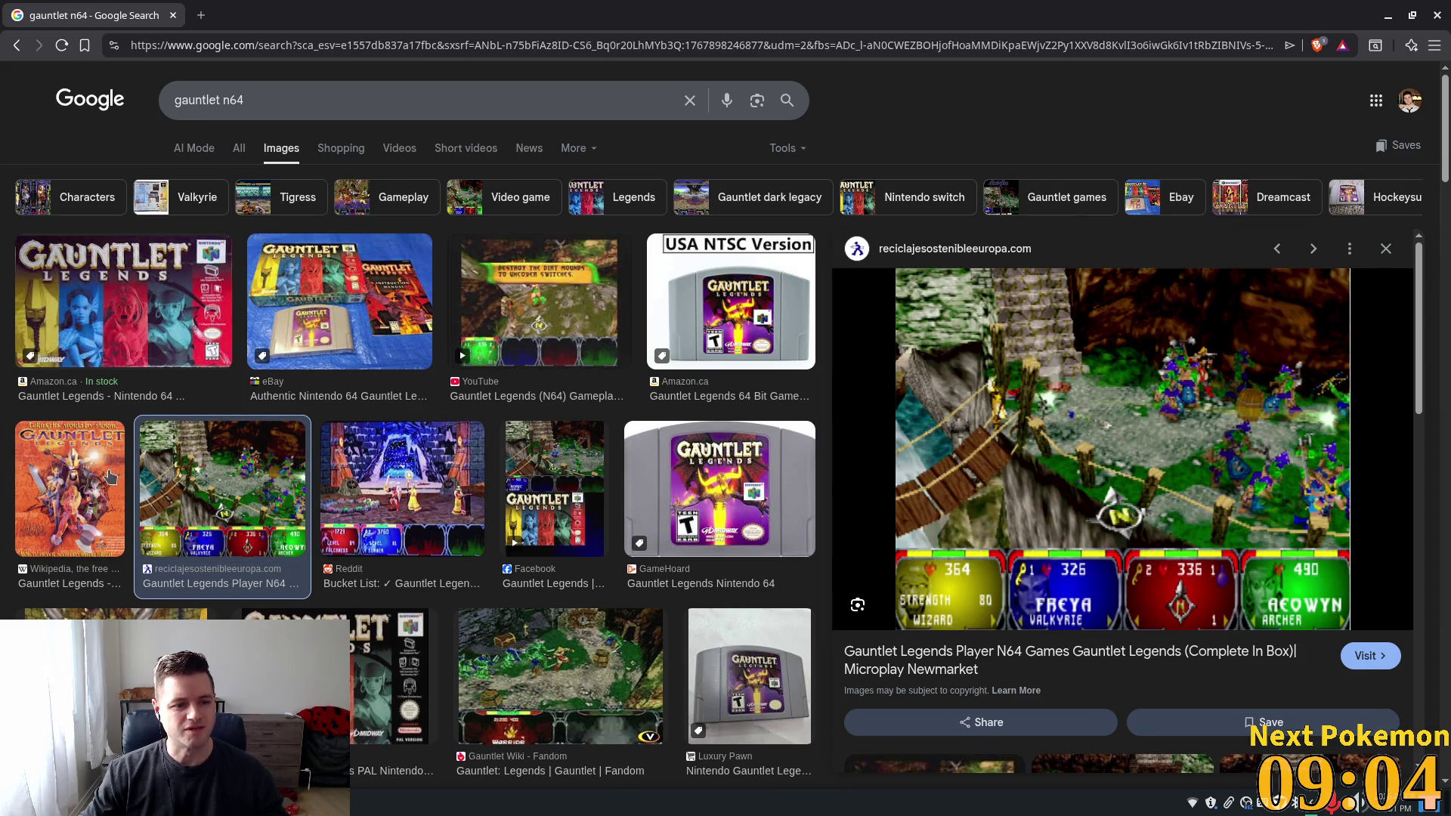
click(110, 476)
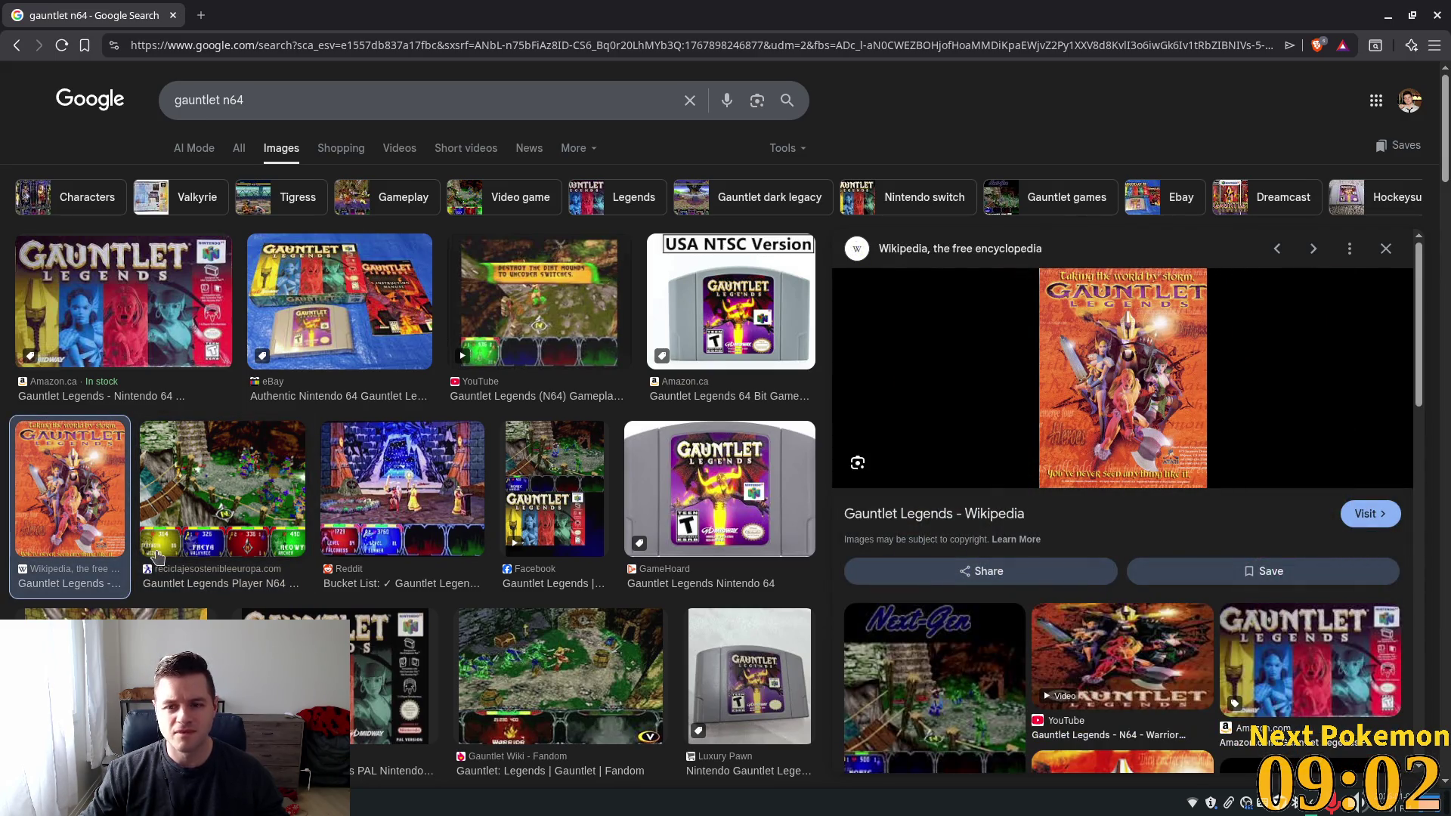
click(303, 665)
click(151, 665)
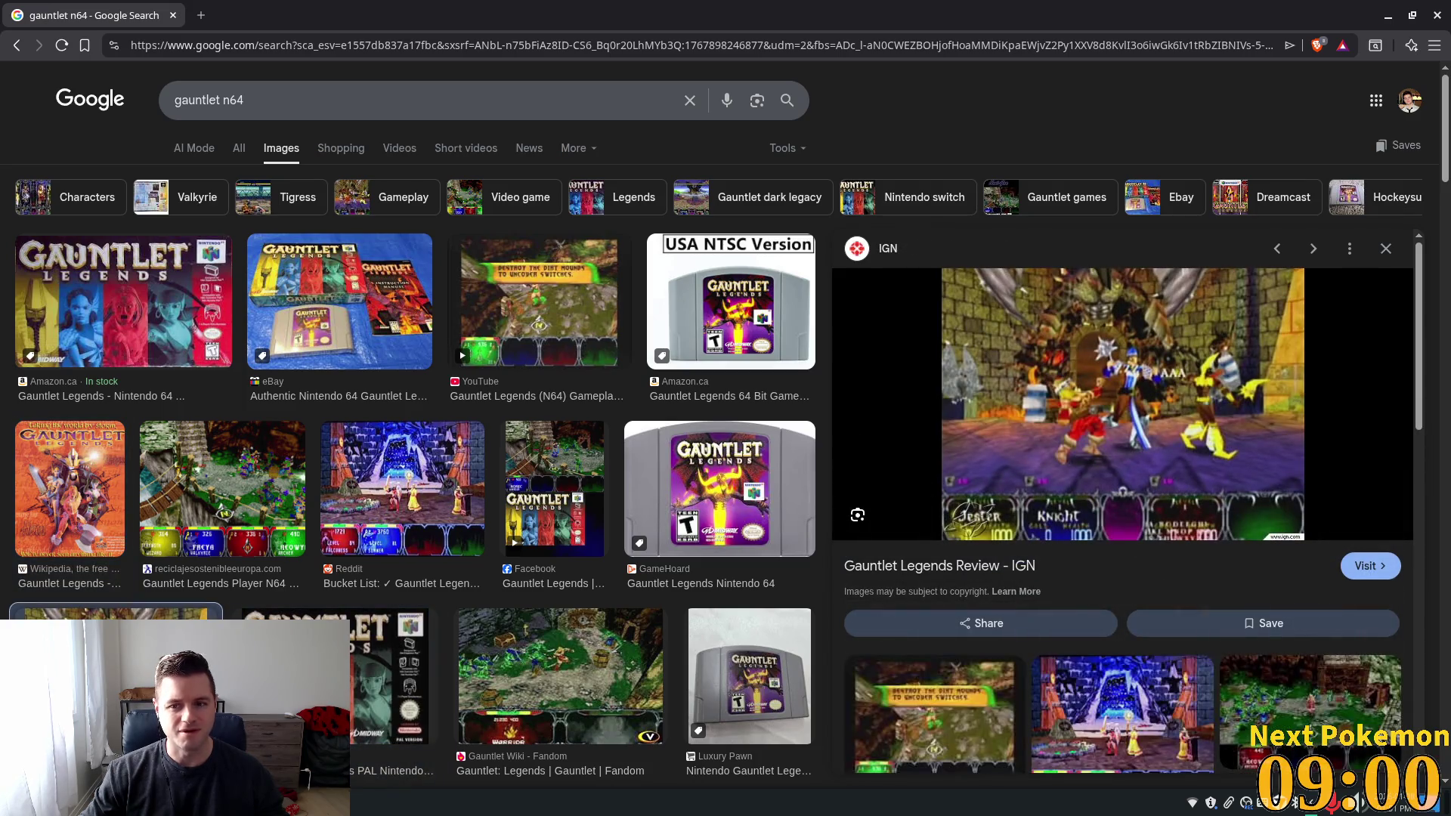
click(547, 685)
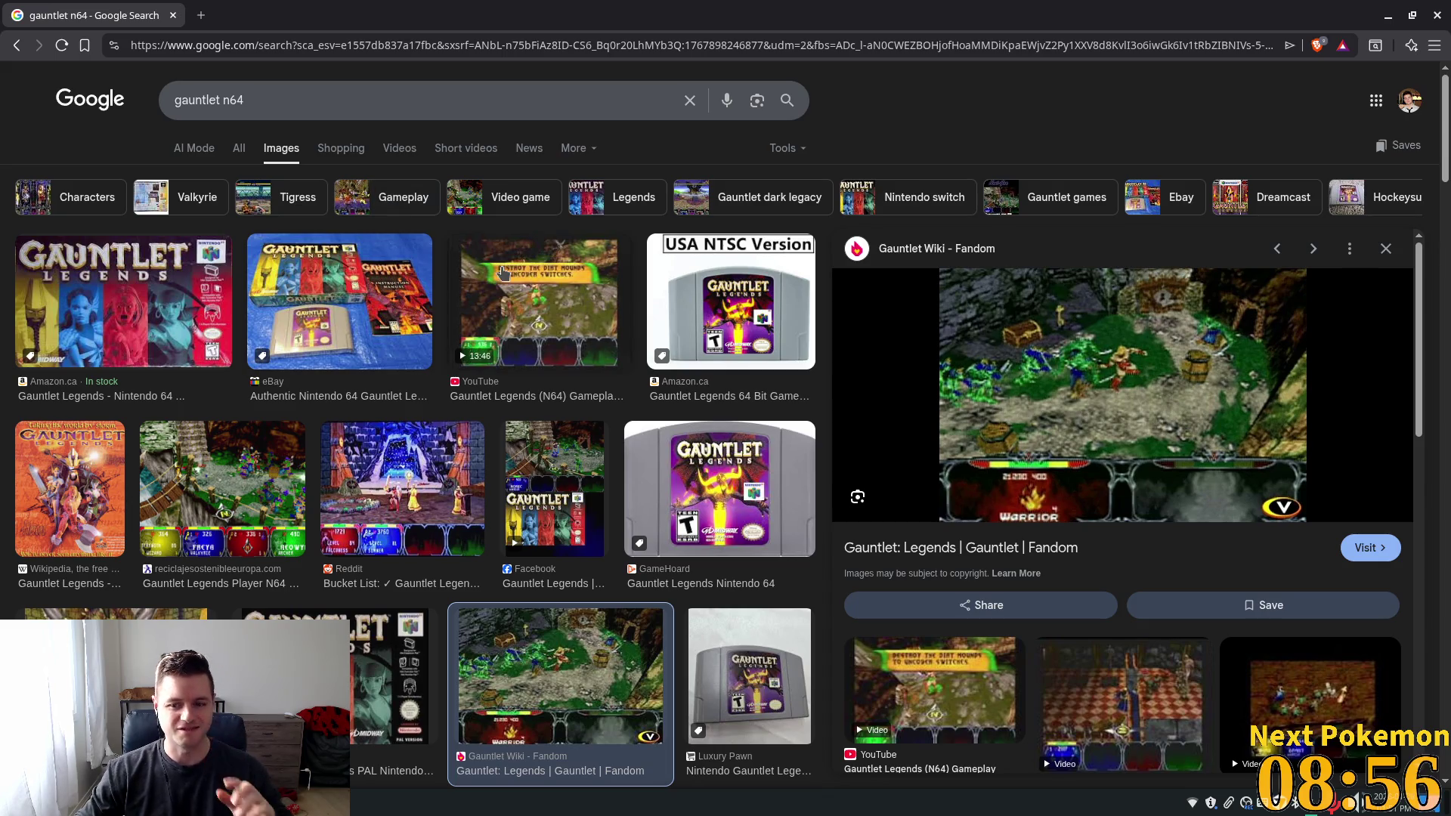
double_click(315, 100)
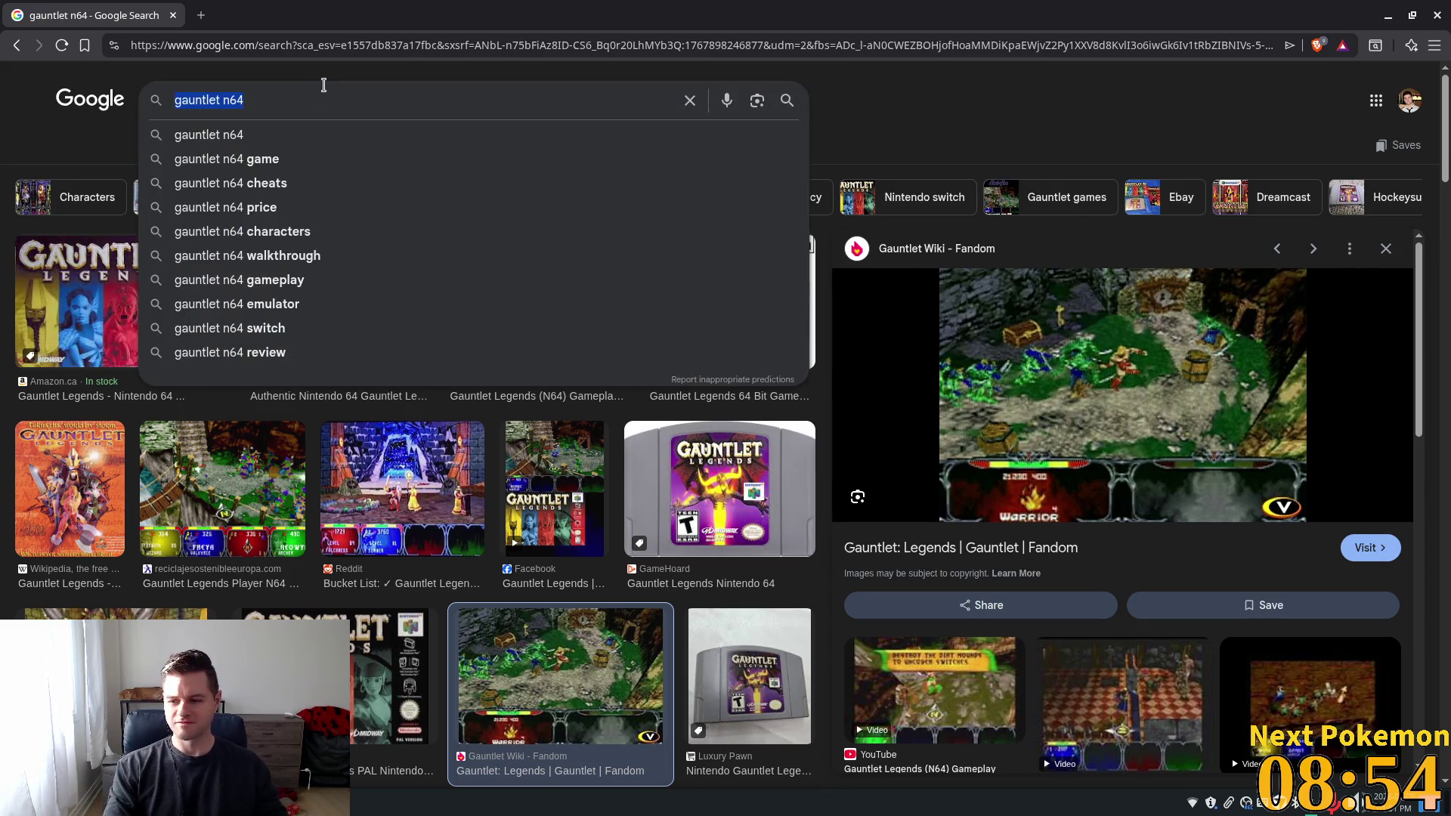
Search for 'icewind dale' and preview the Google Play gameplay and inventory screenshots
text(icewind da)
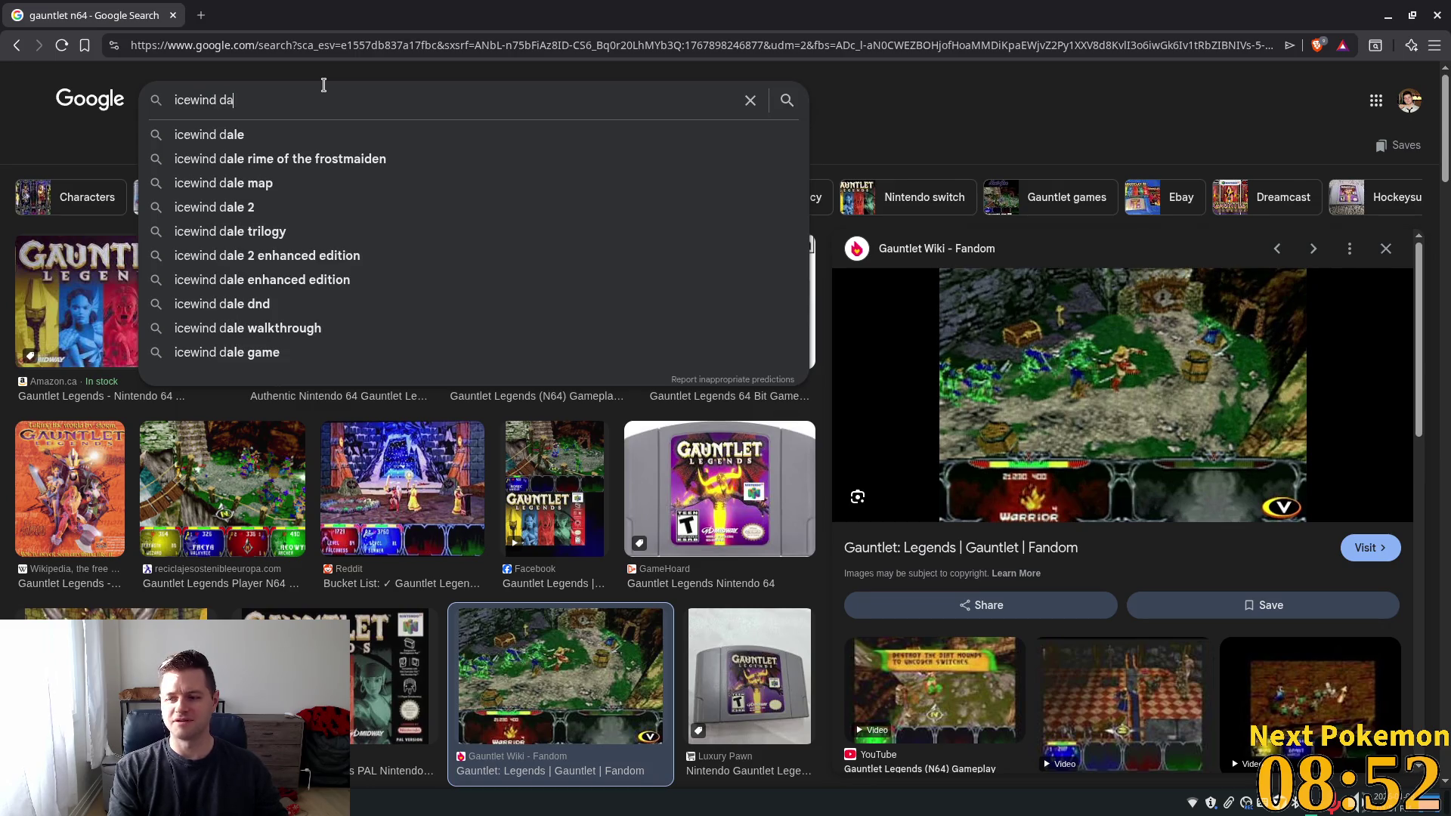
text(le)
key(Return)
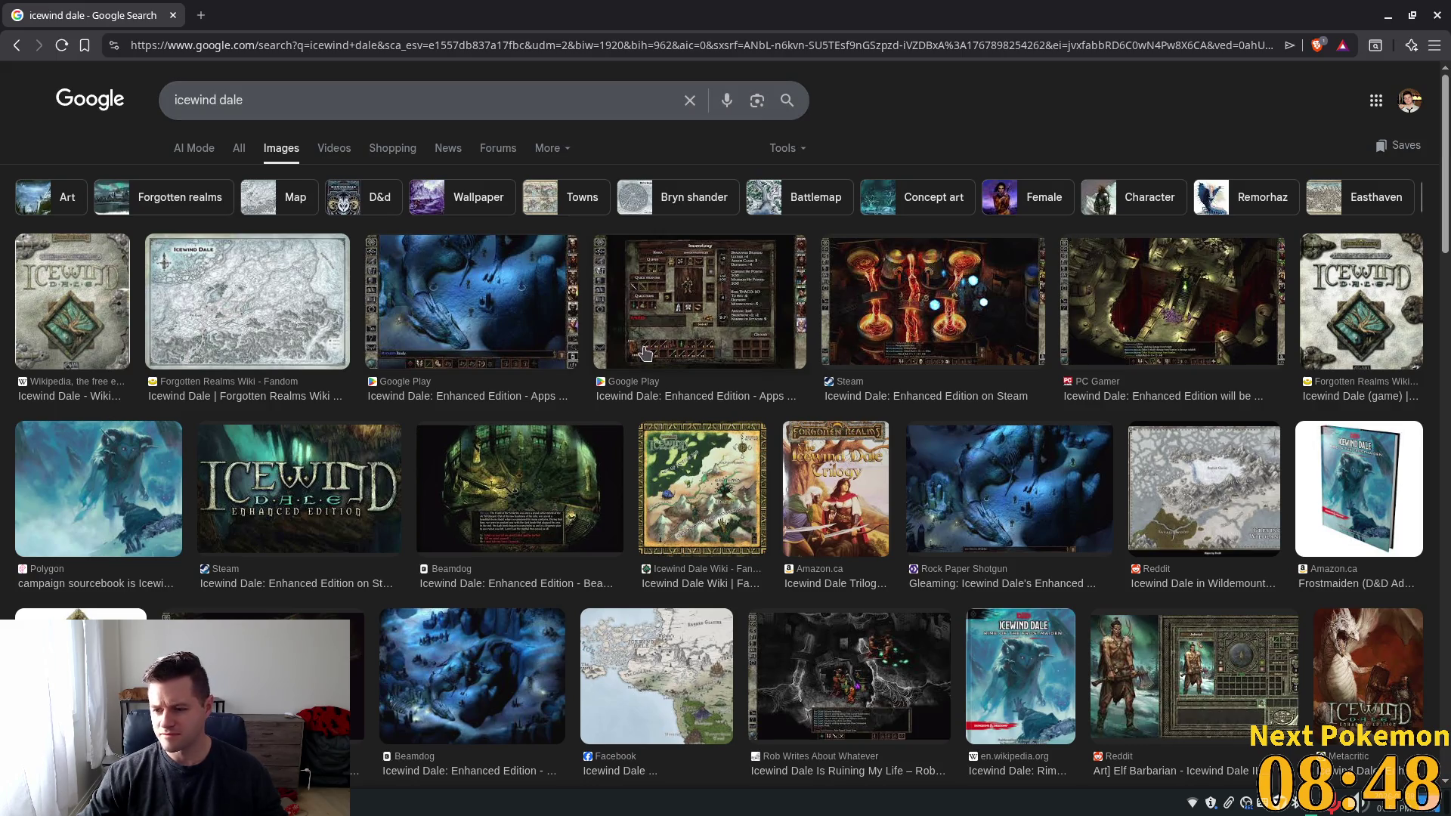
click(519, 316)
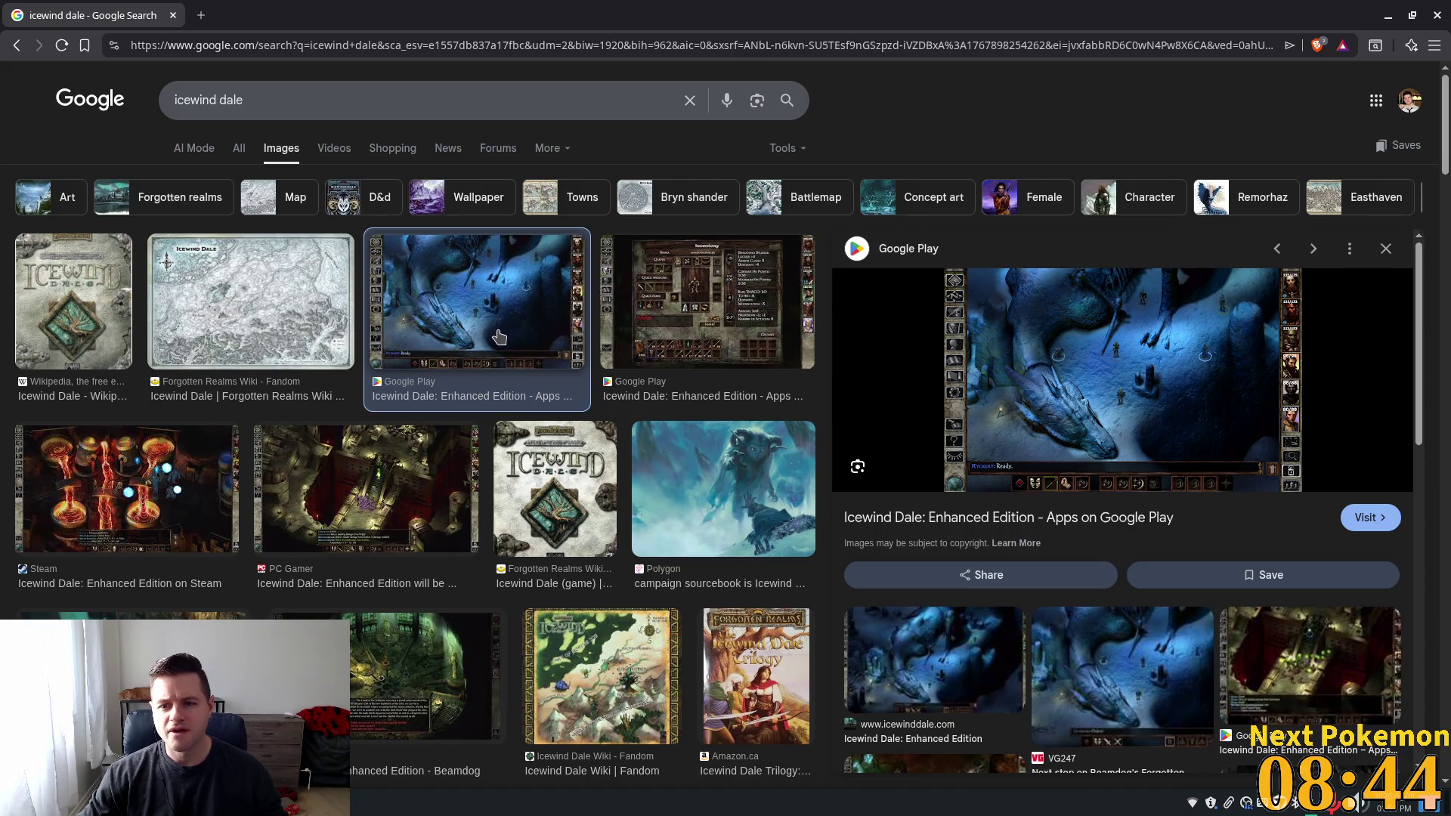
click(679, 294)
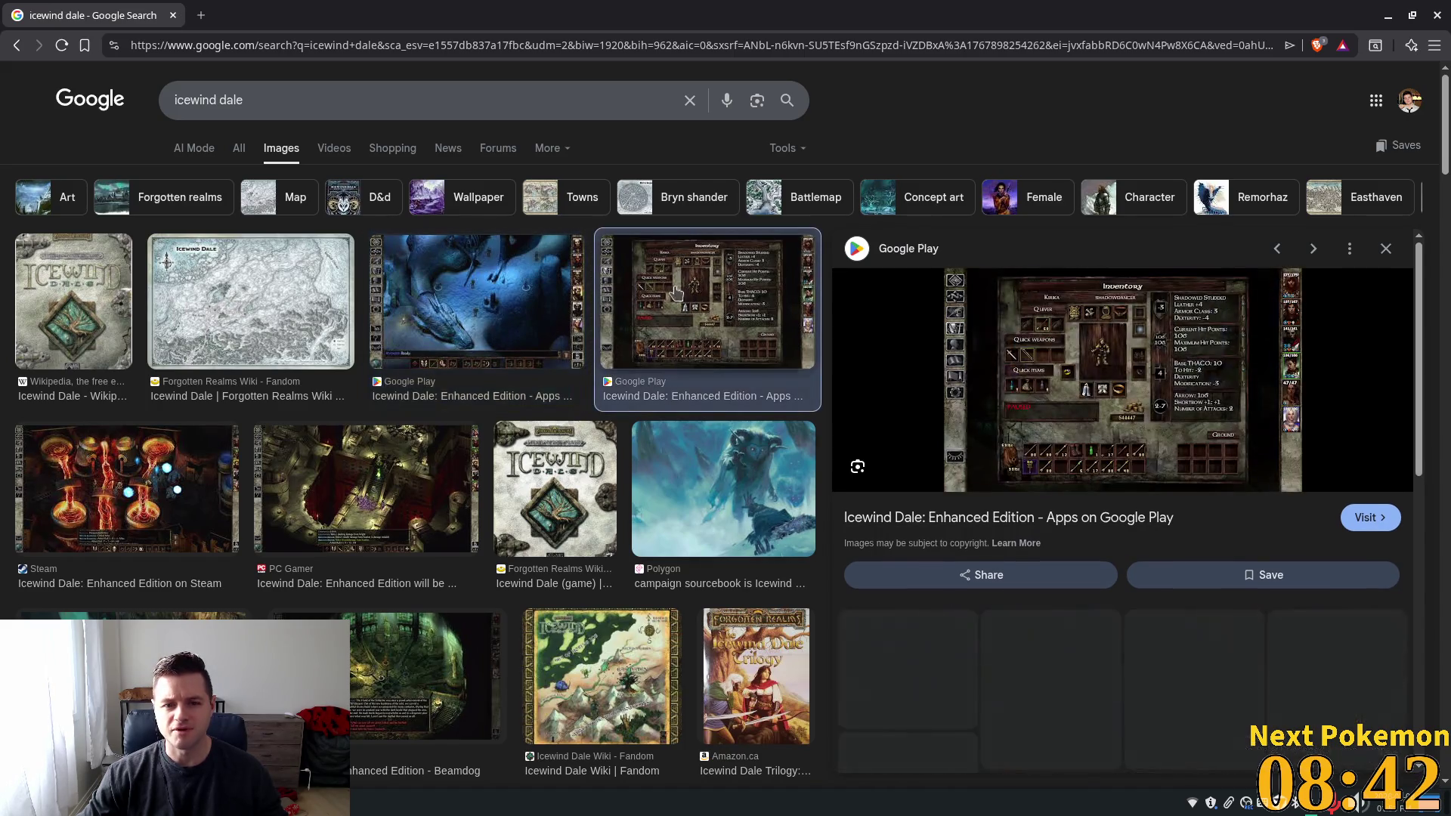
scroll(572, 445, down, 3)
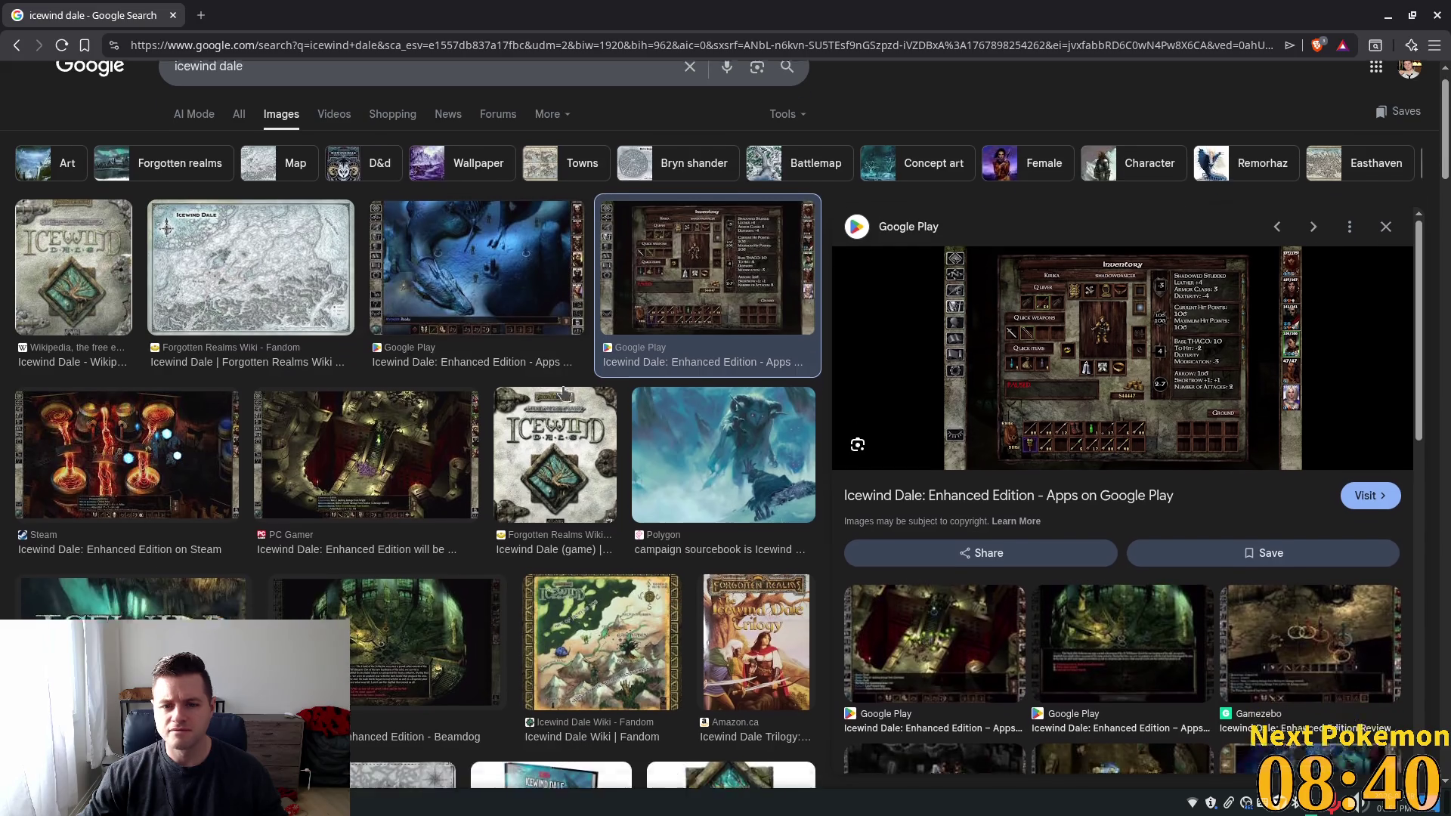
Preview the Trilogy book cover and review images, ending on Google Play's Enhanced Edition image
click(718, 397)
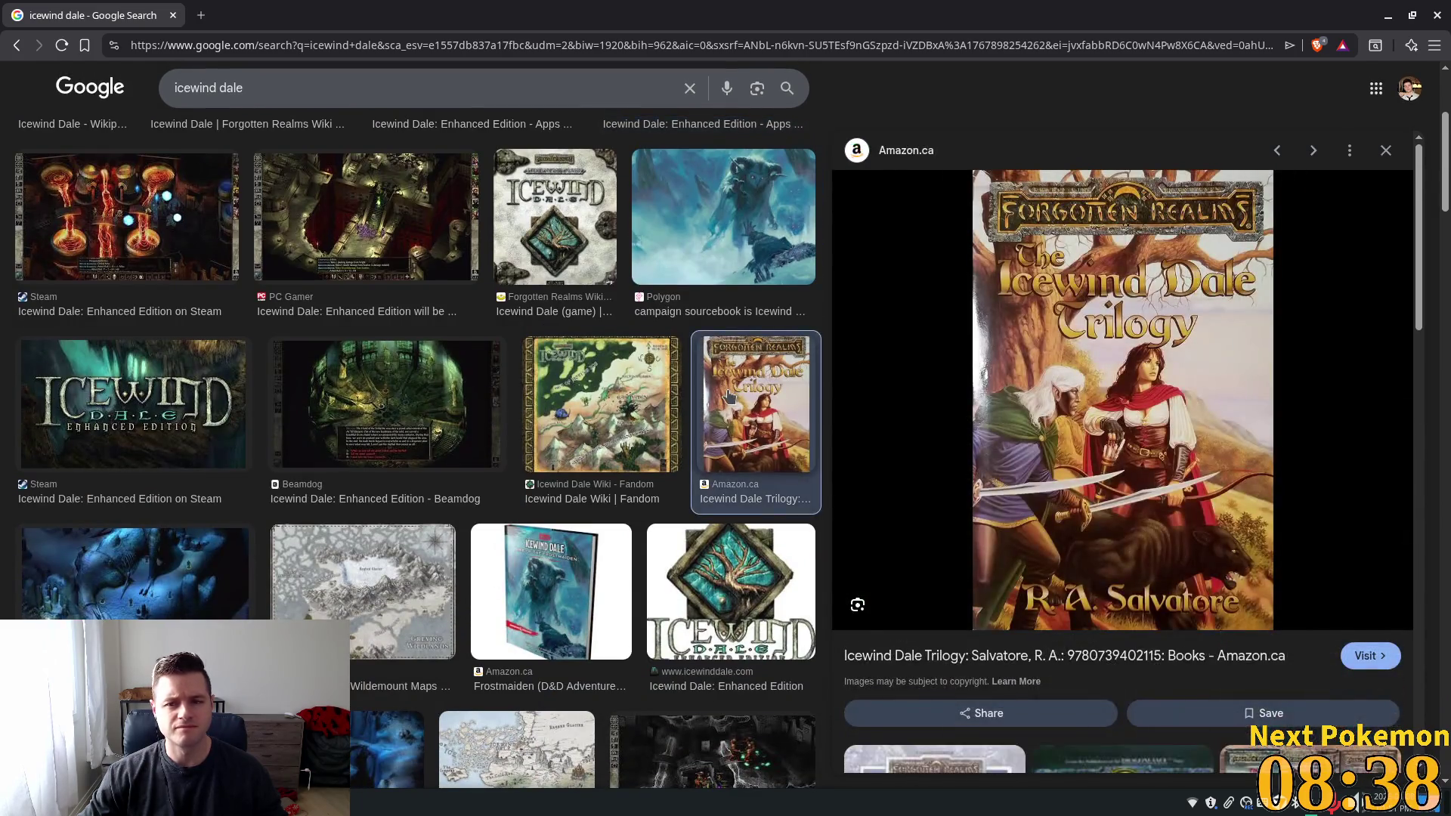
scroll(432, 516, down, 4)
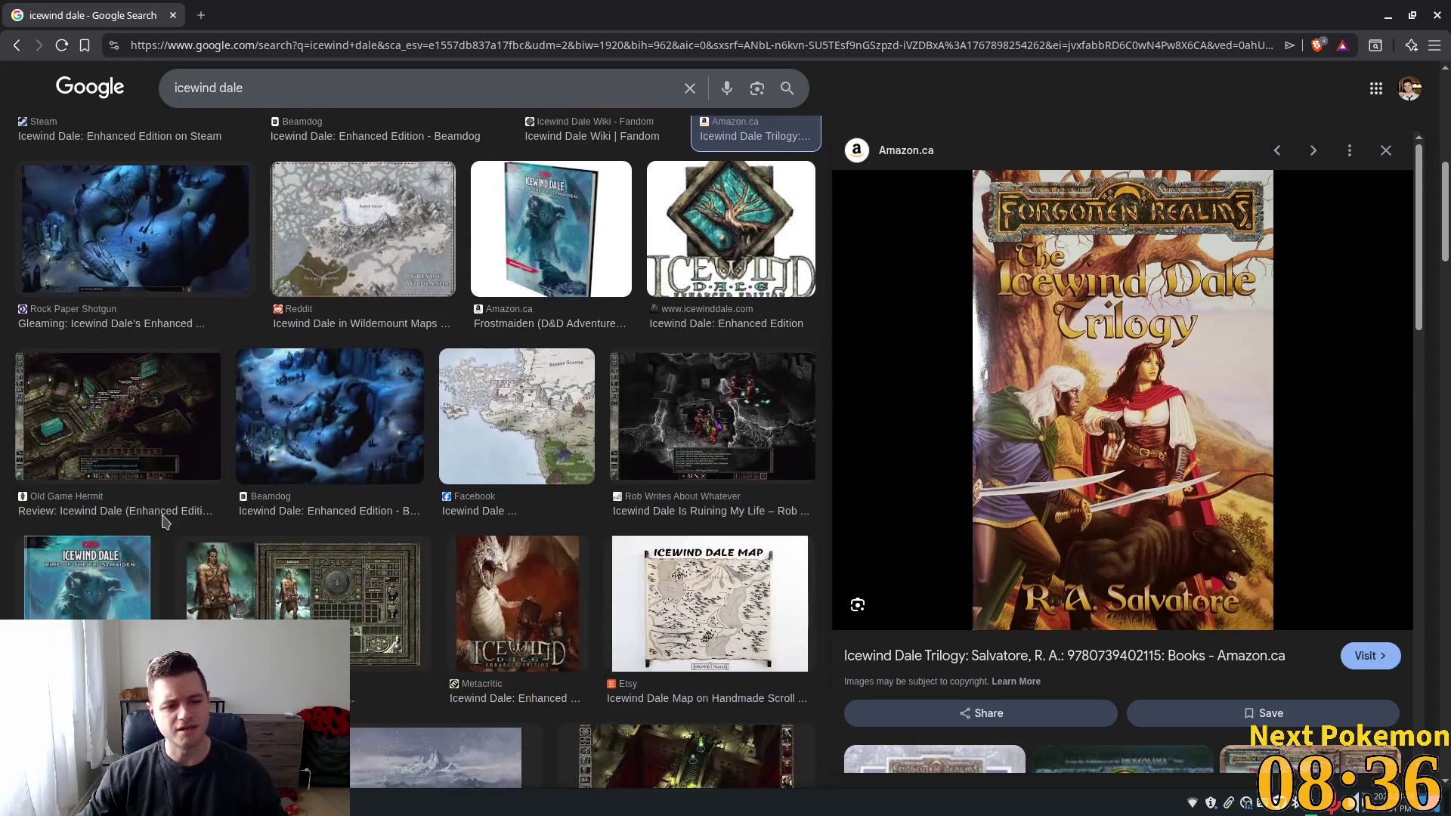
click(151, 447)
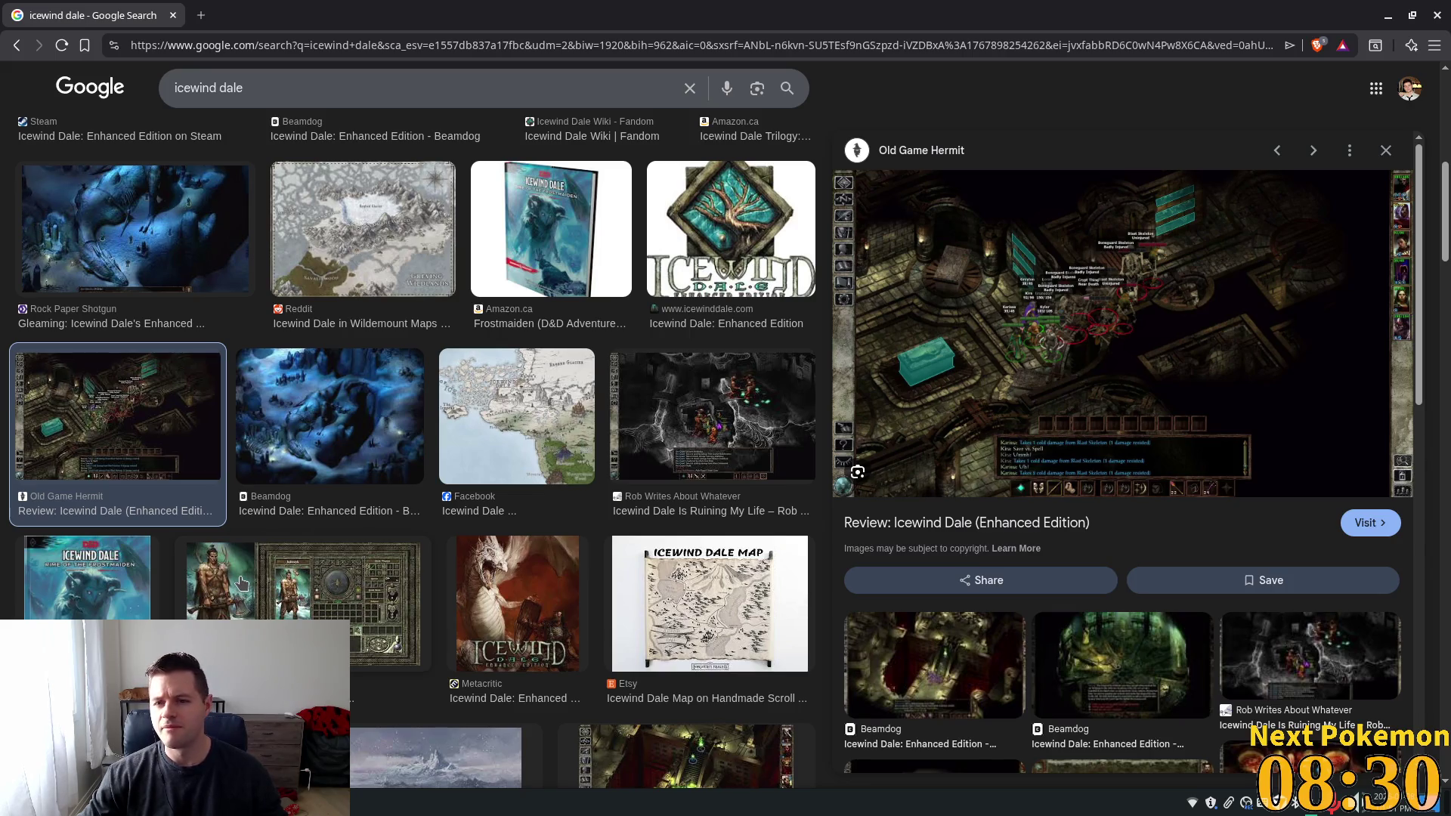
click(733, 423)
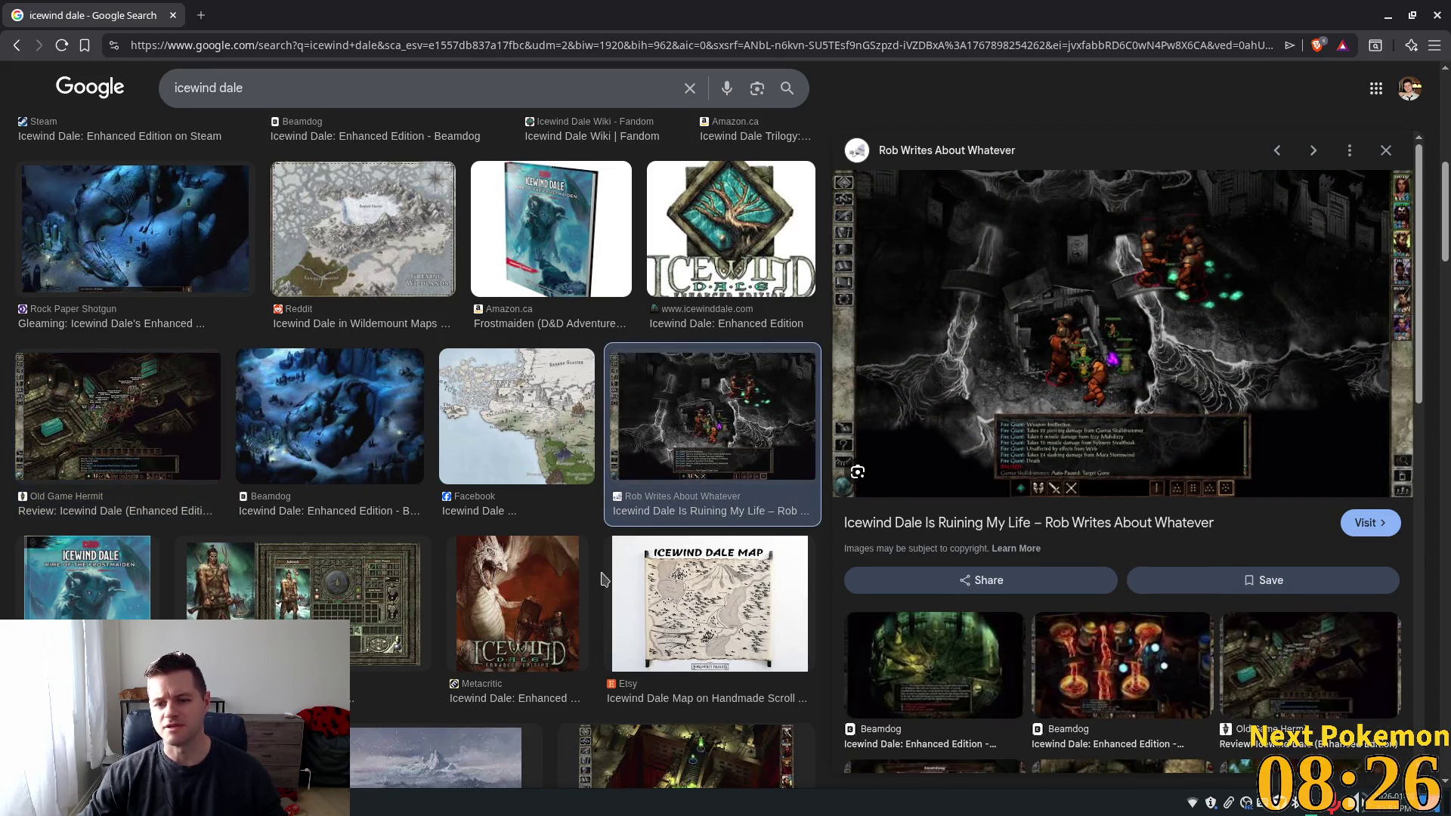
scroll(574, 563, down, 6)
click(713, 320)
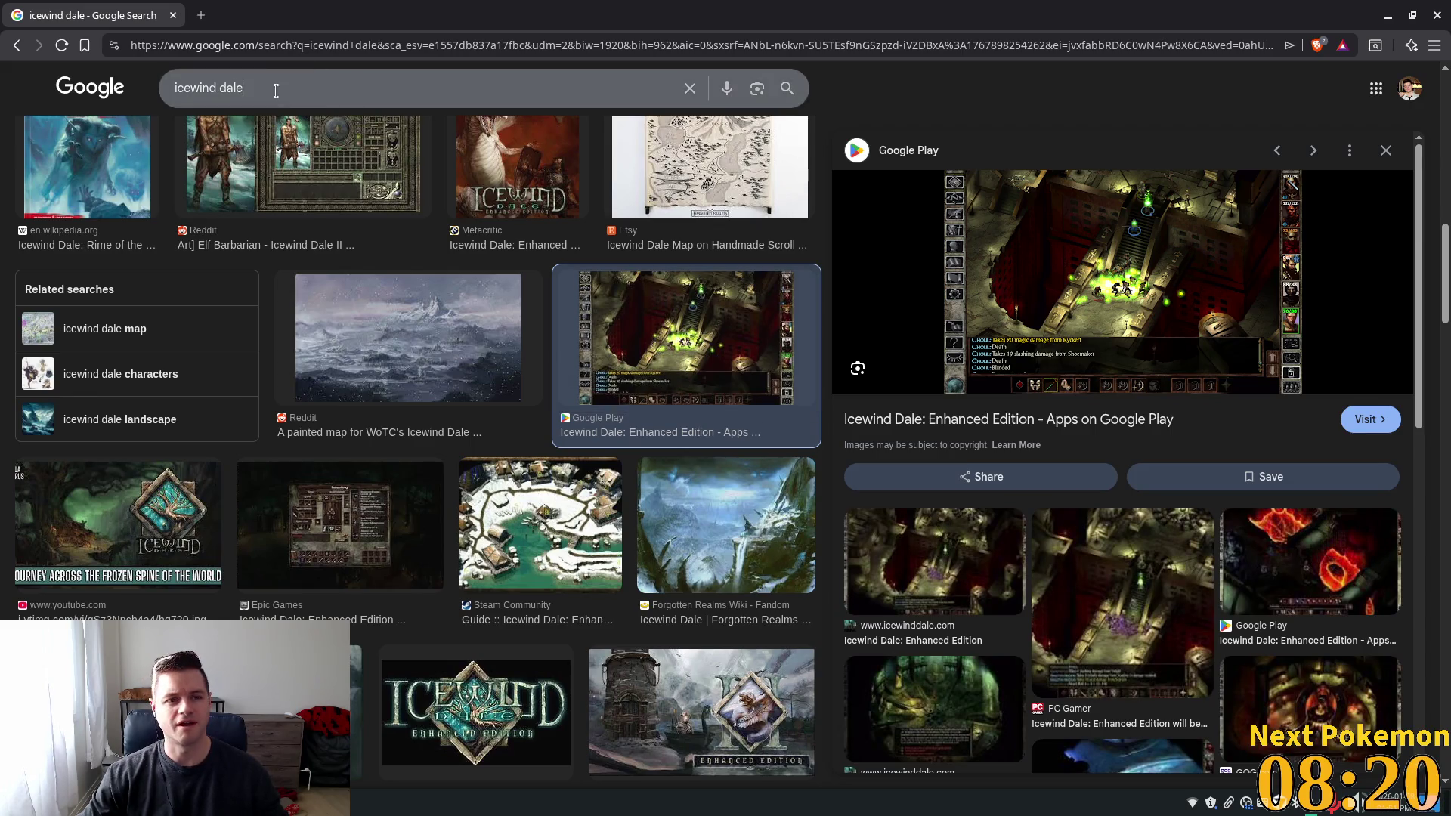
Search images for 'diablo 1' and preview the Full Story video and Return to Diablo 1 image
triple_click(219, 84)
text(diablo 1)
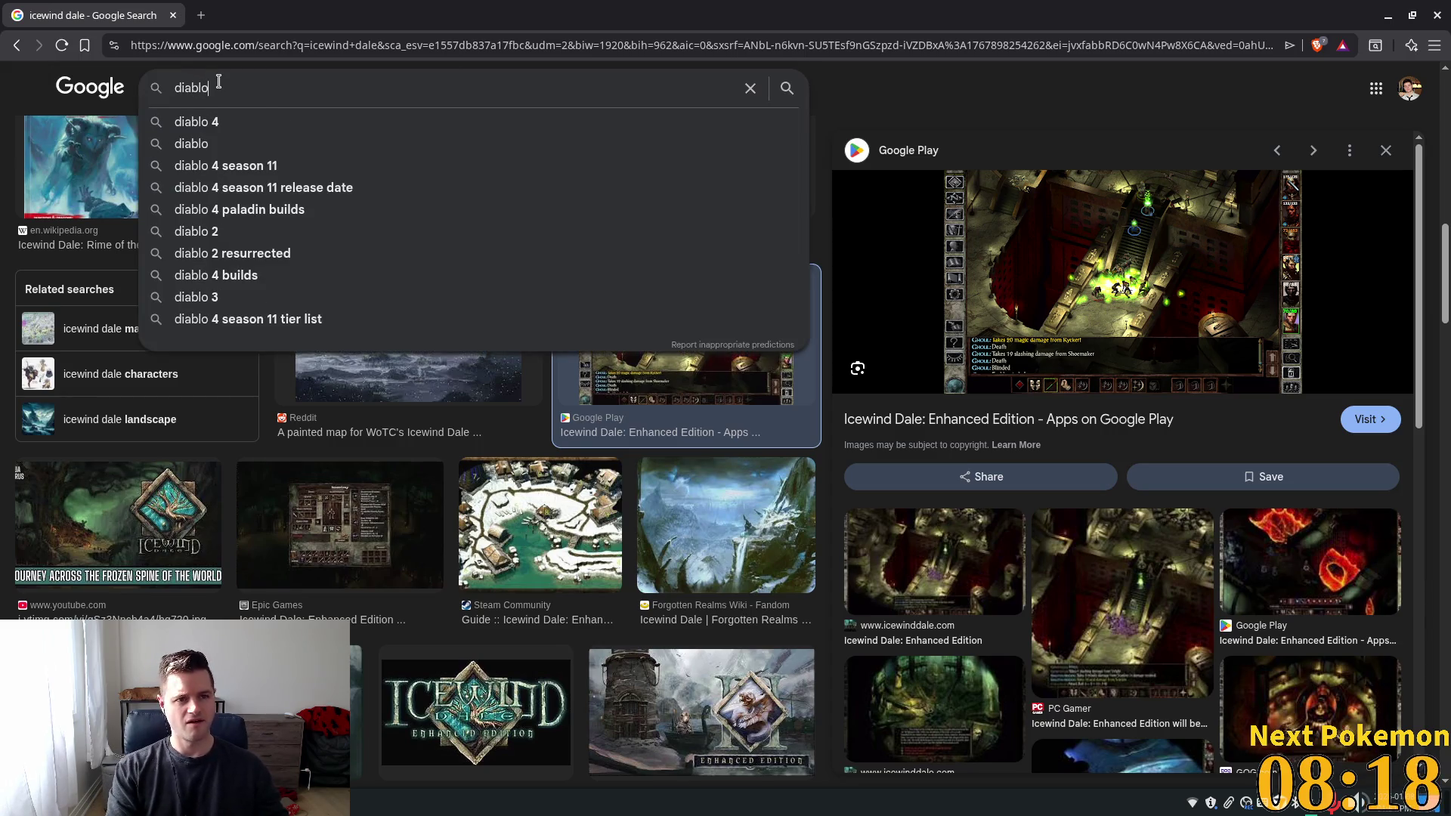
key(Return)
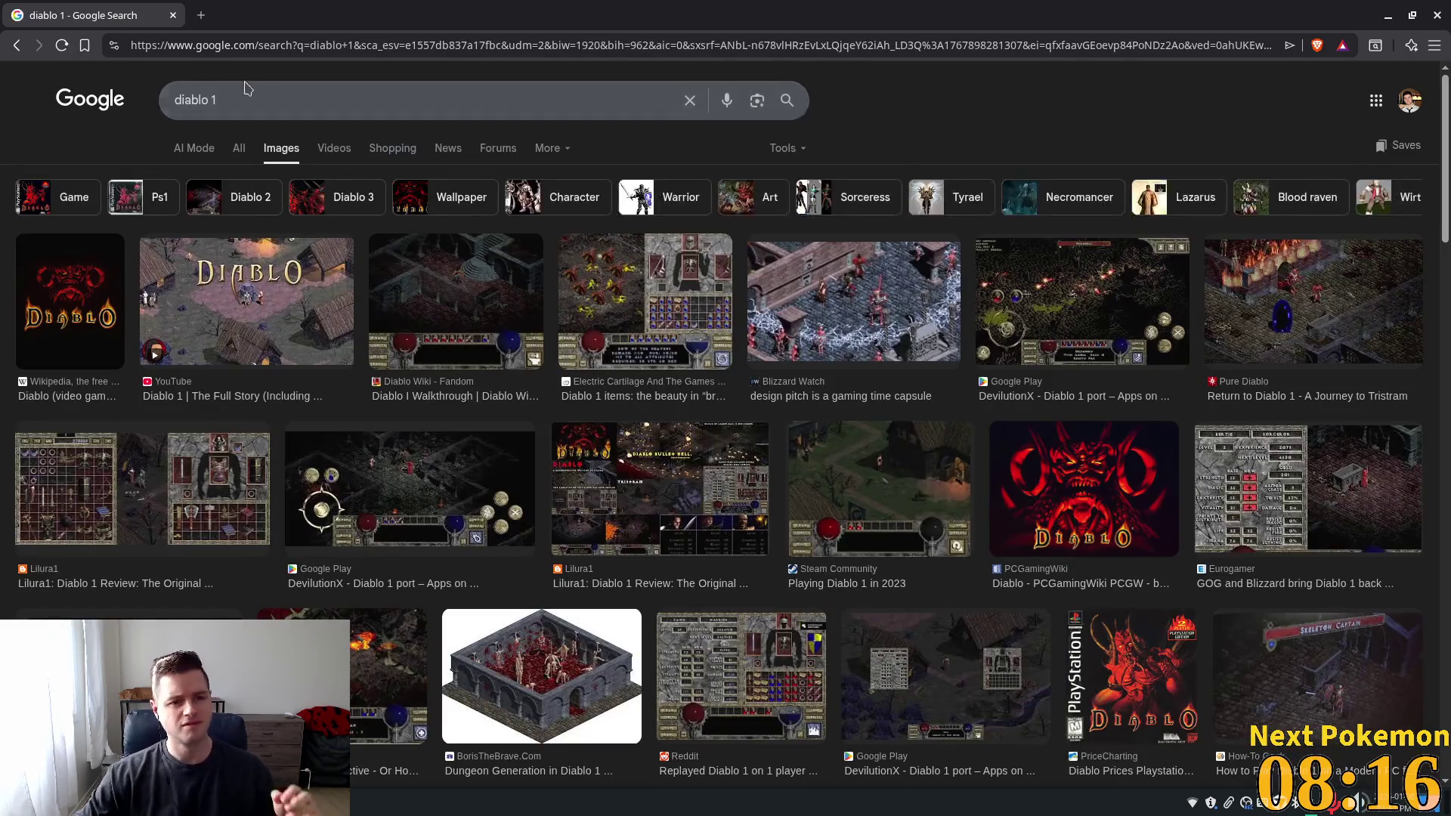
click(372, 369)
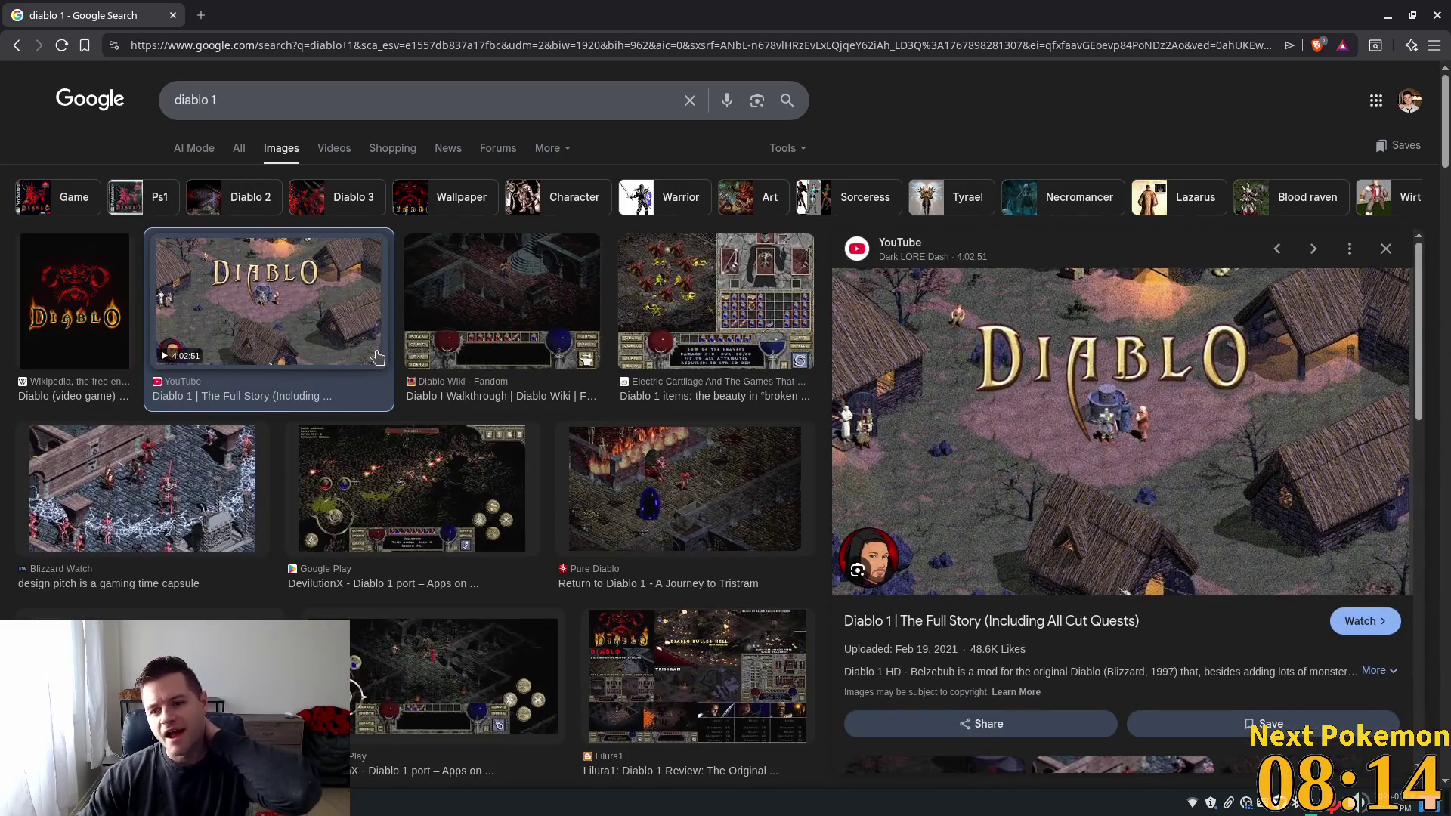
click(717, 490)
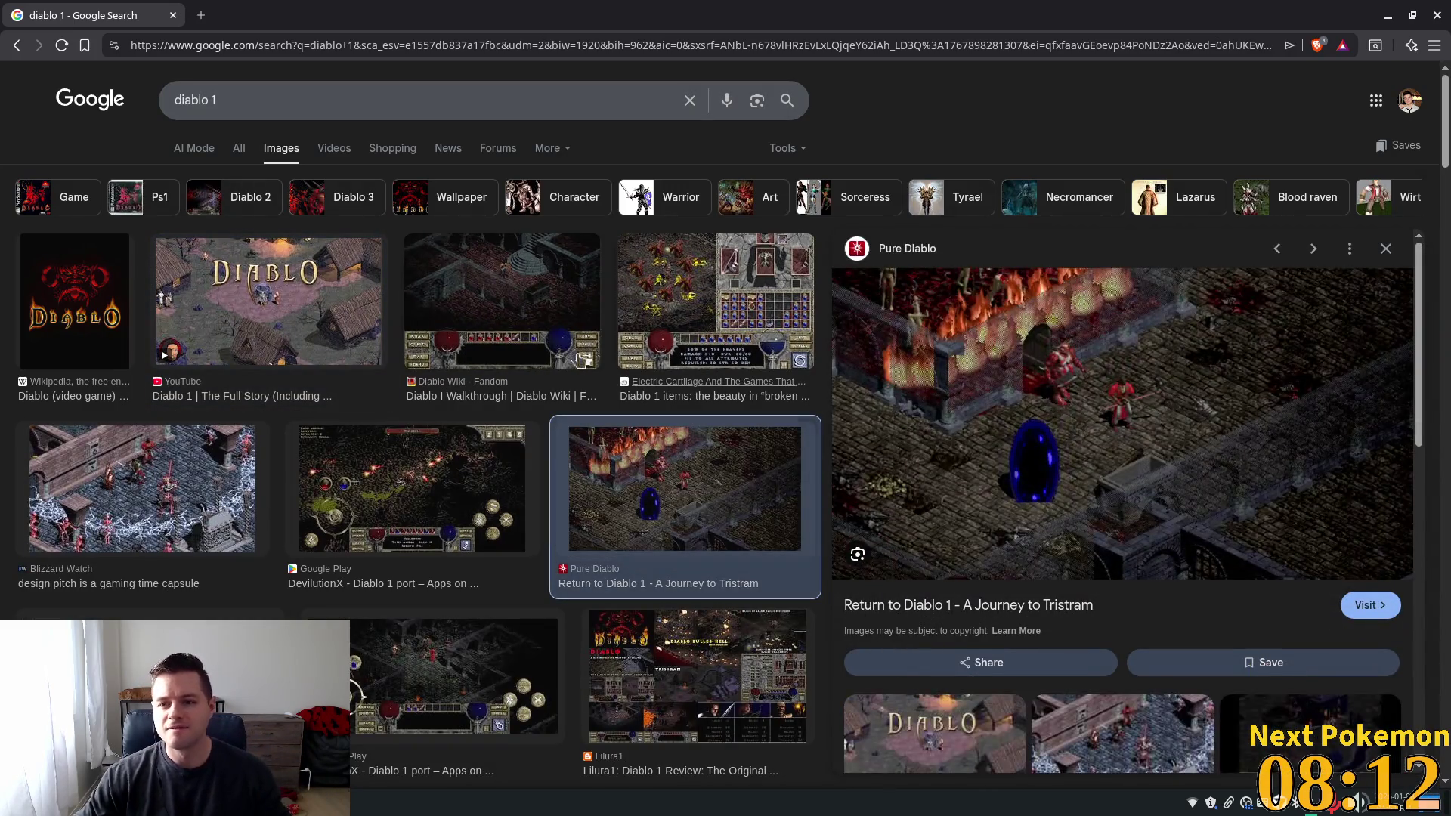
Change the query to 'diablo 2' and preview the GamesRadar, Resurrected portal and Battle.net images
triple_click(179, 93)
key(Right)
key(BackSpace)
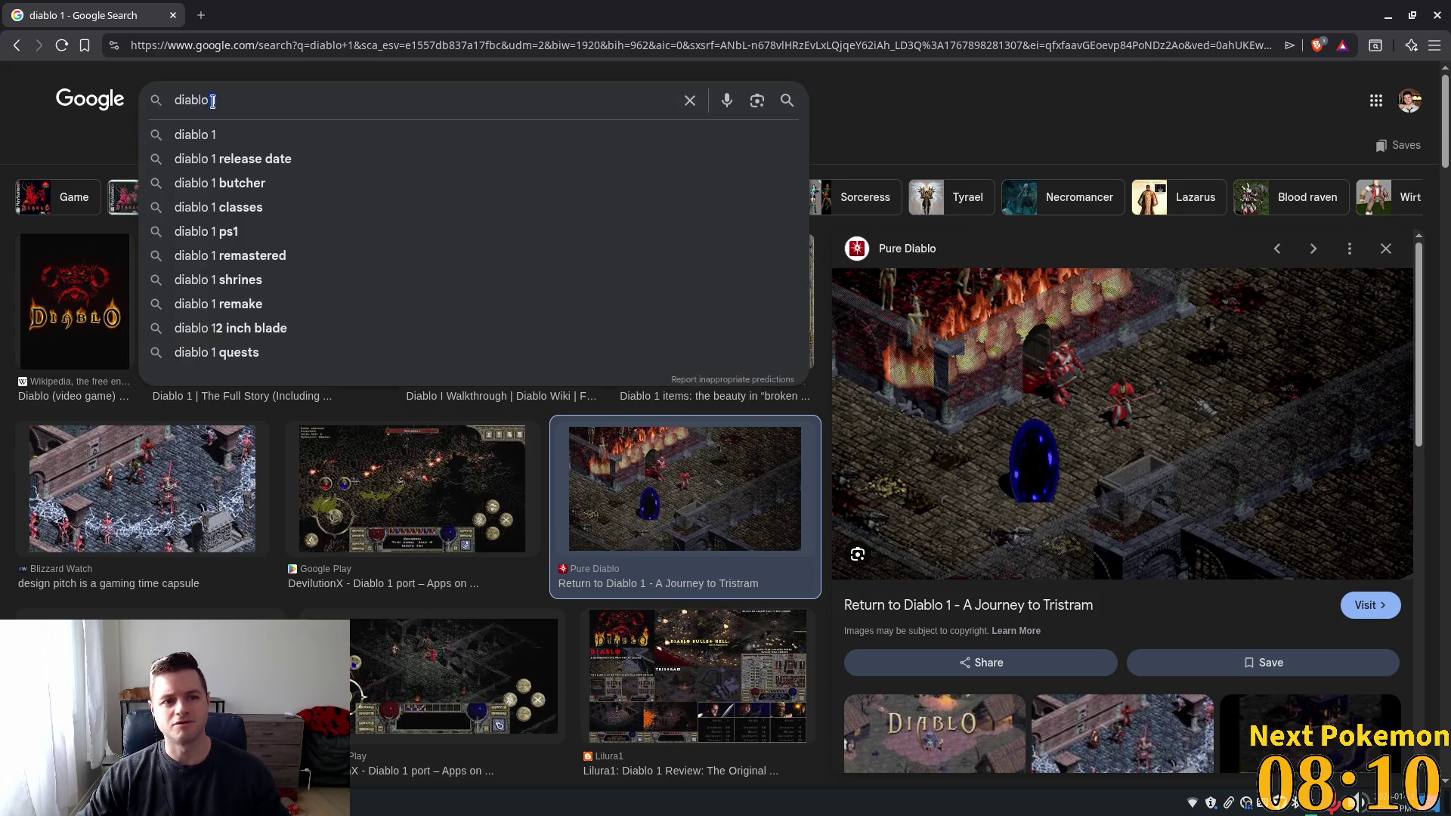
text(2)
key(Return)
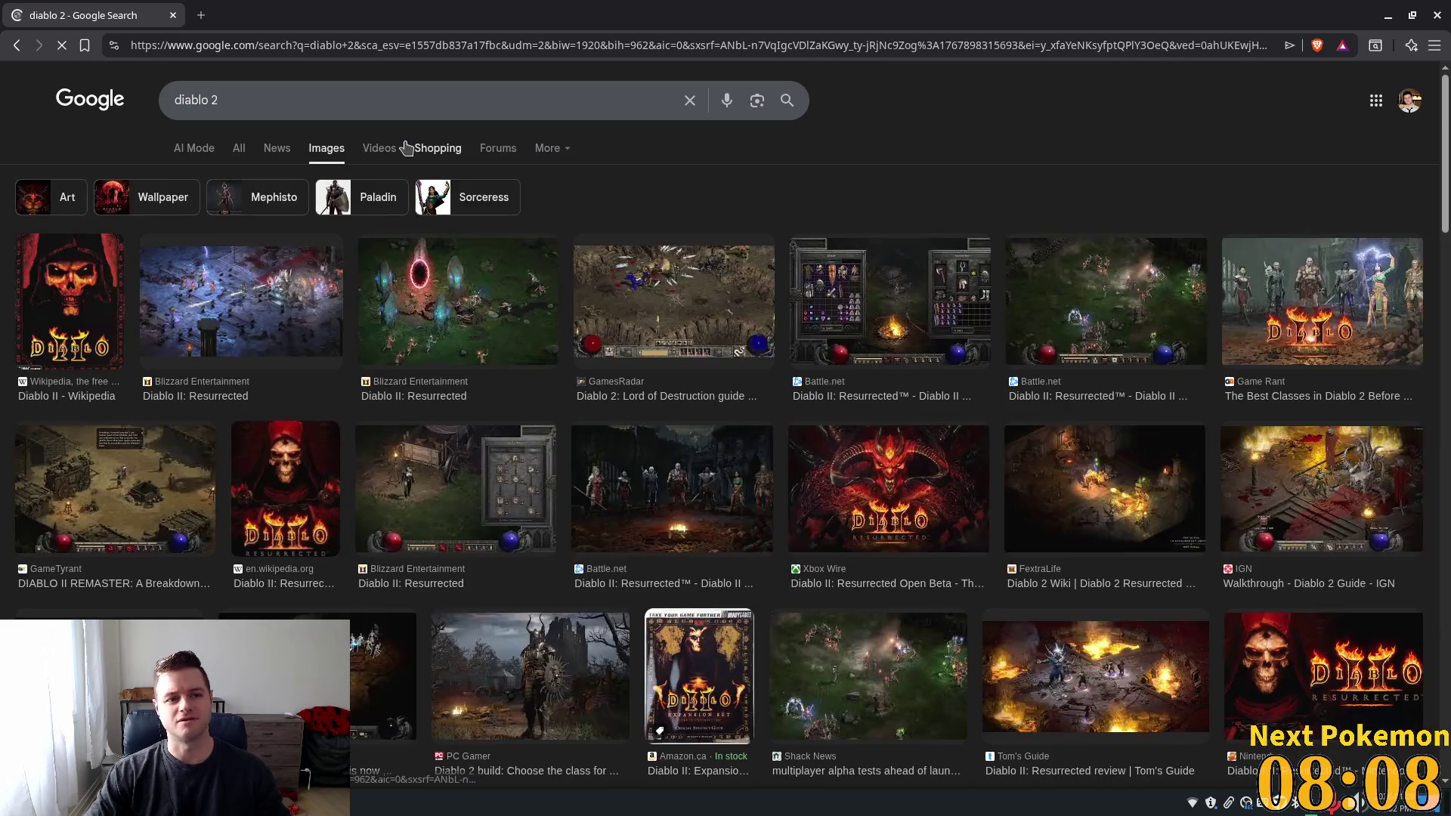
click(667, 297)
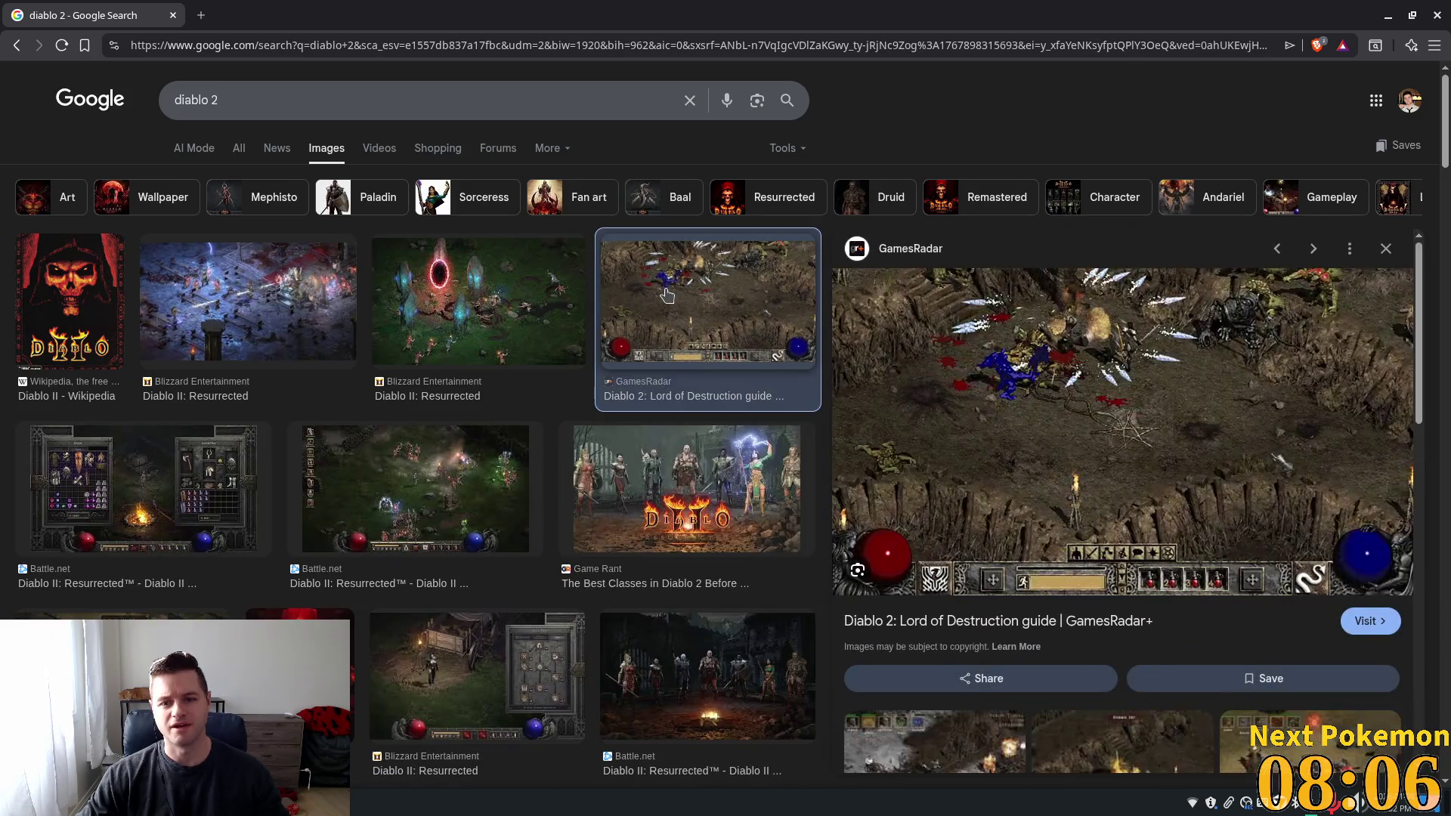
click(498, 277)
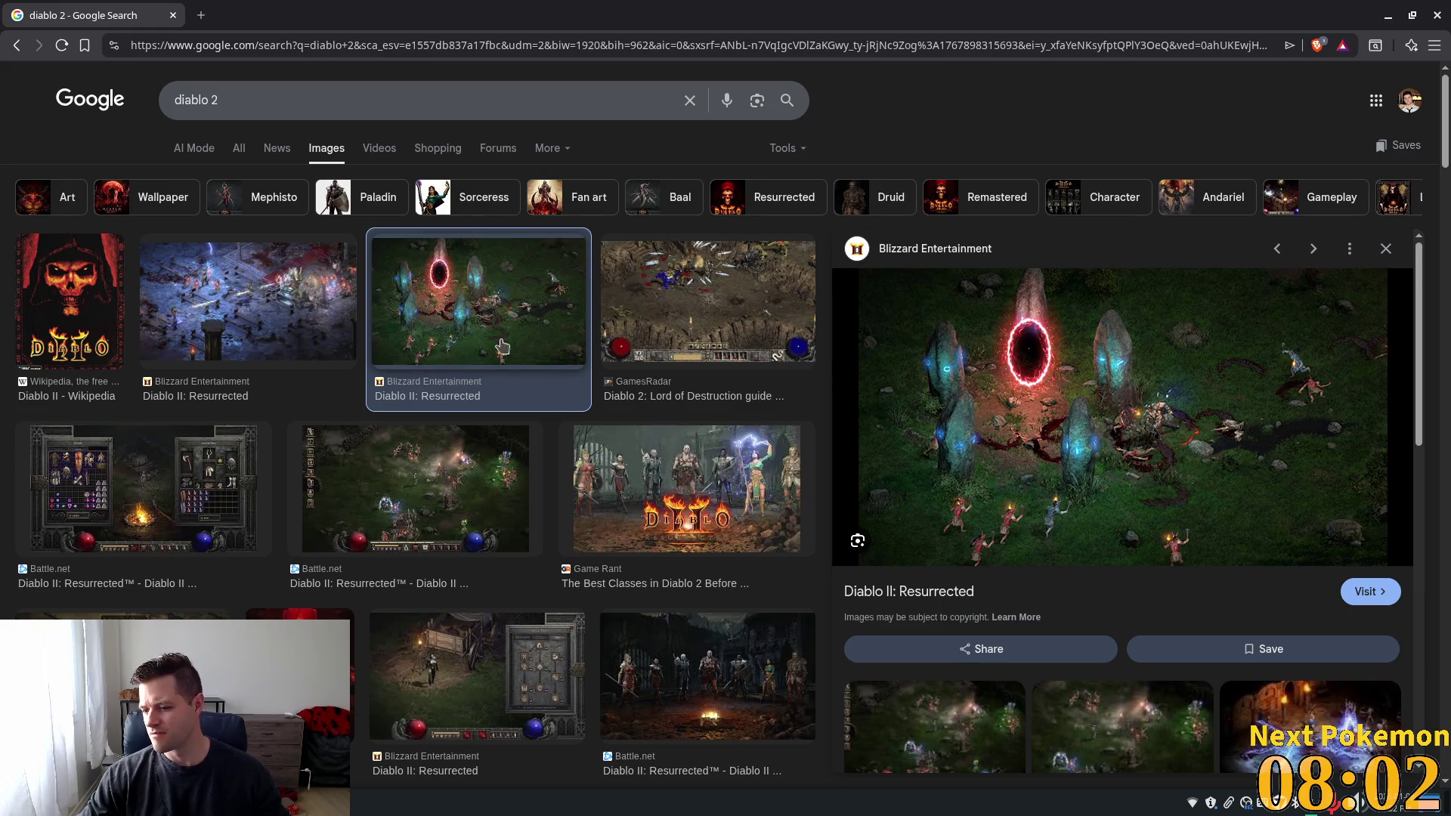
click(377, 479)
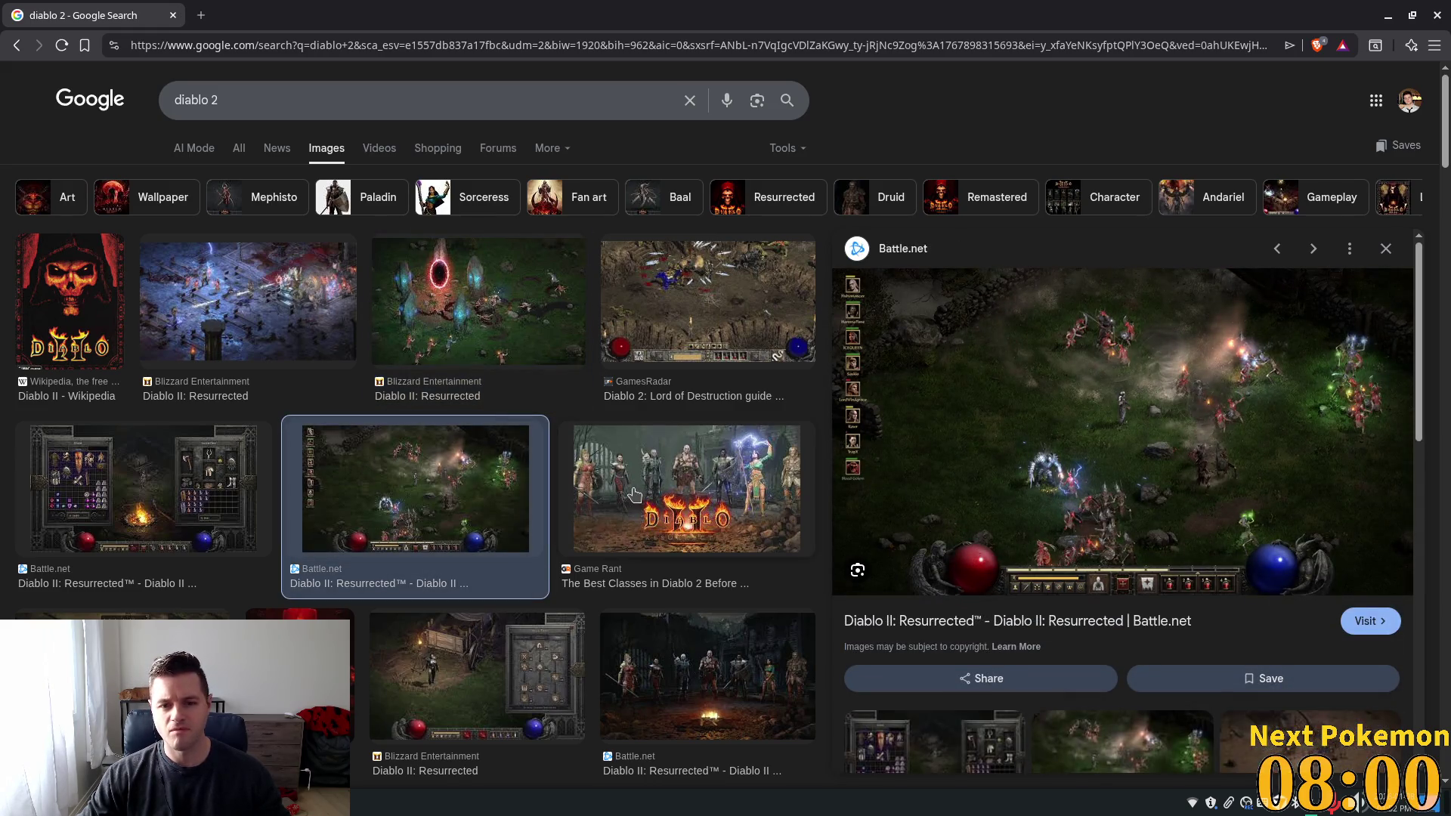
Search 'diablo 1' again, preview the Blizzard Watch design pitch image, then close the browser
triple_click(173, 107)
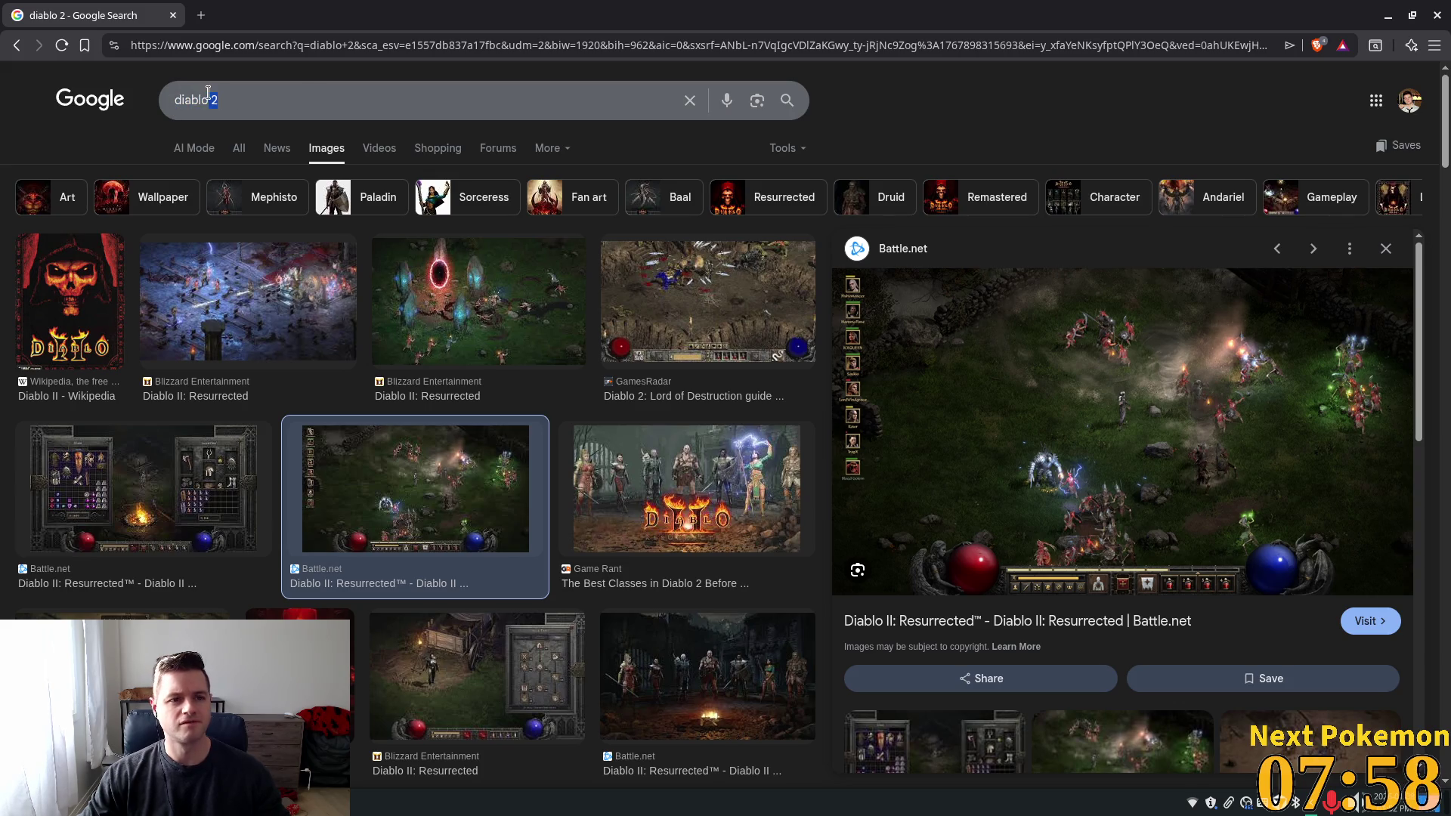
text(1)
key(Return)
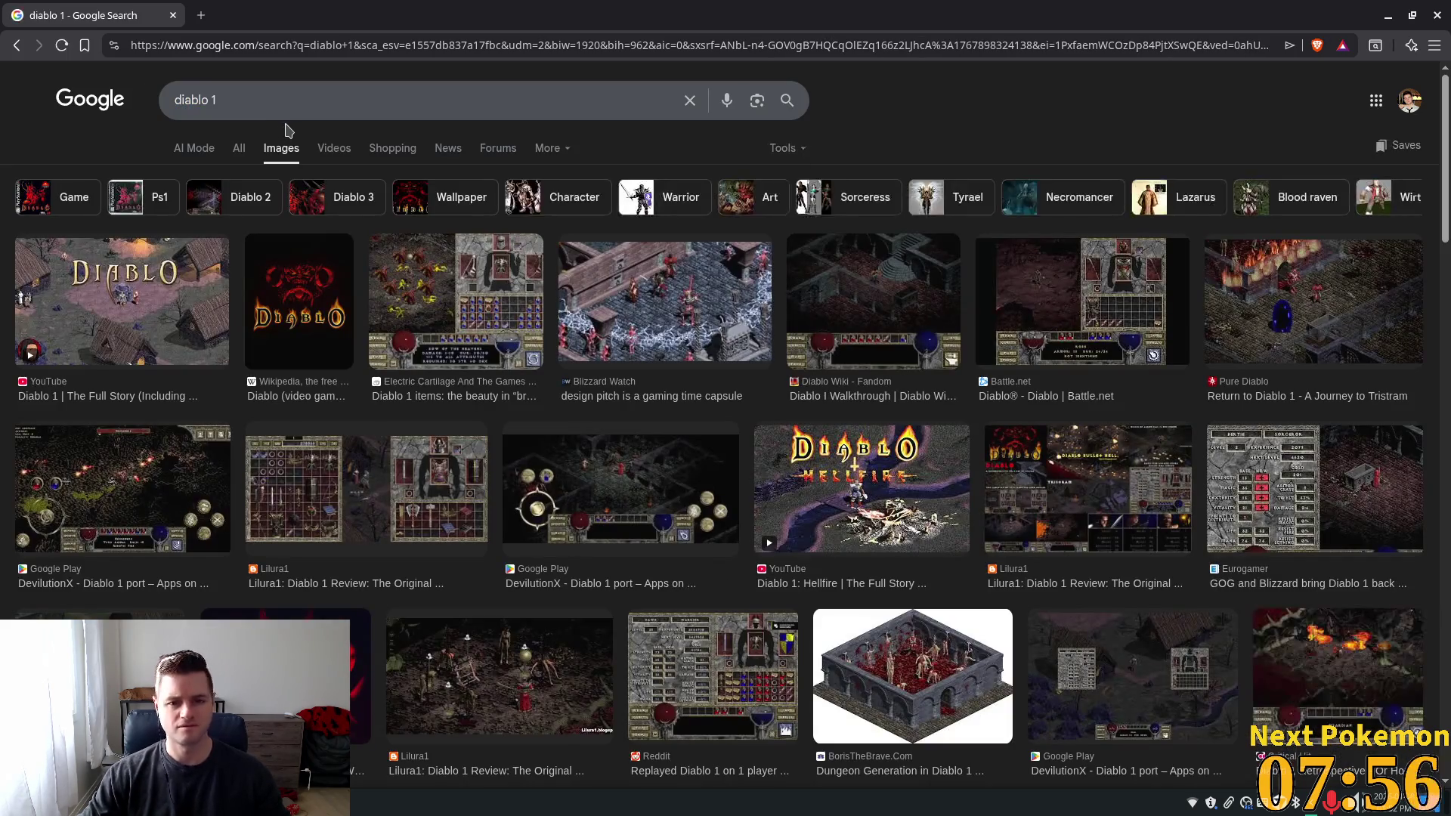
click(644, 302)
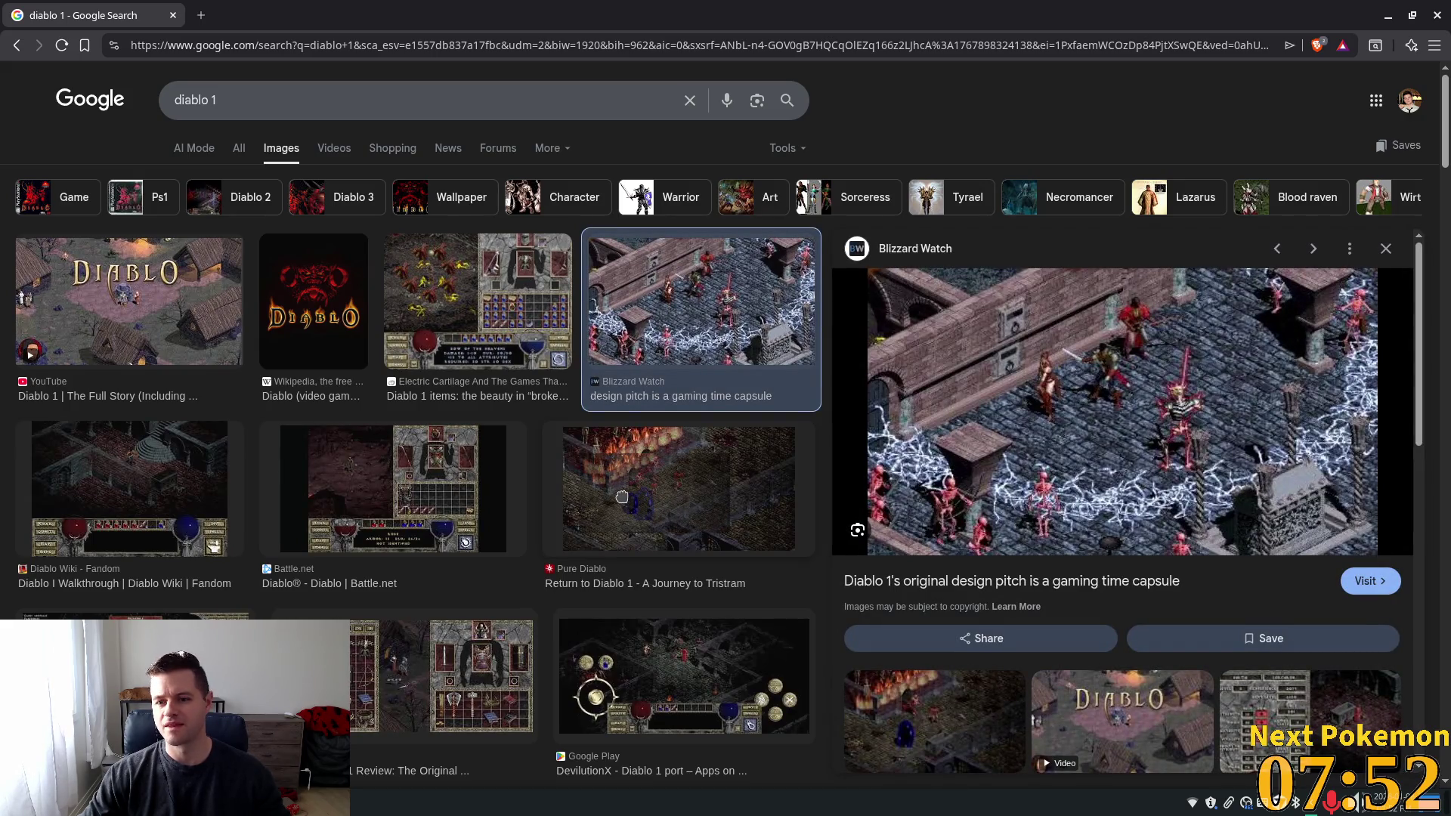
mouse_move(621, 496)
mouse_down()
mouse_move(560, 575)
mouse_move(1024, 745)
mouse_move(756, 303)
mouse_move(949, 57)
mouse_up()
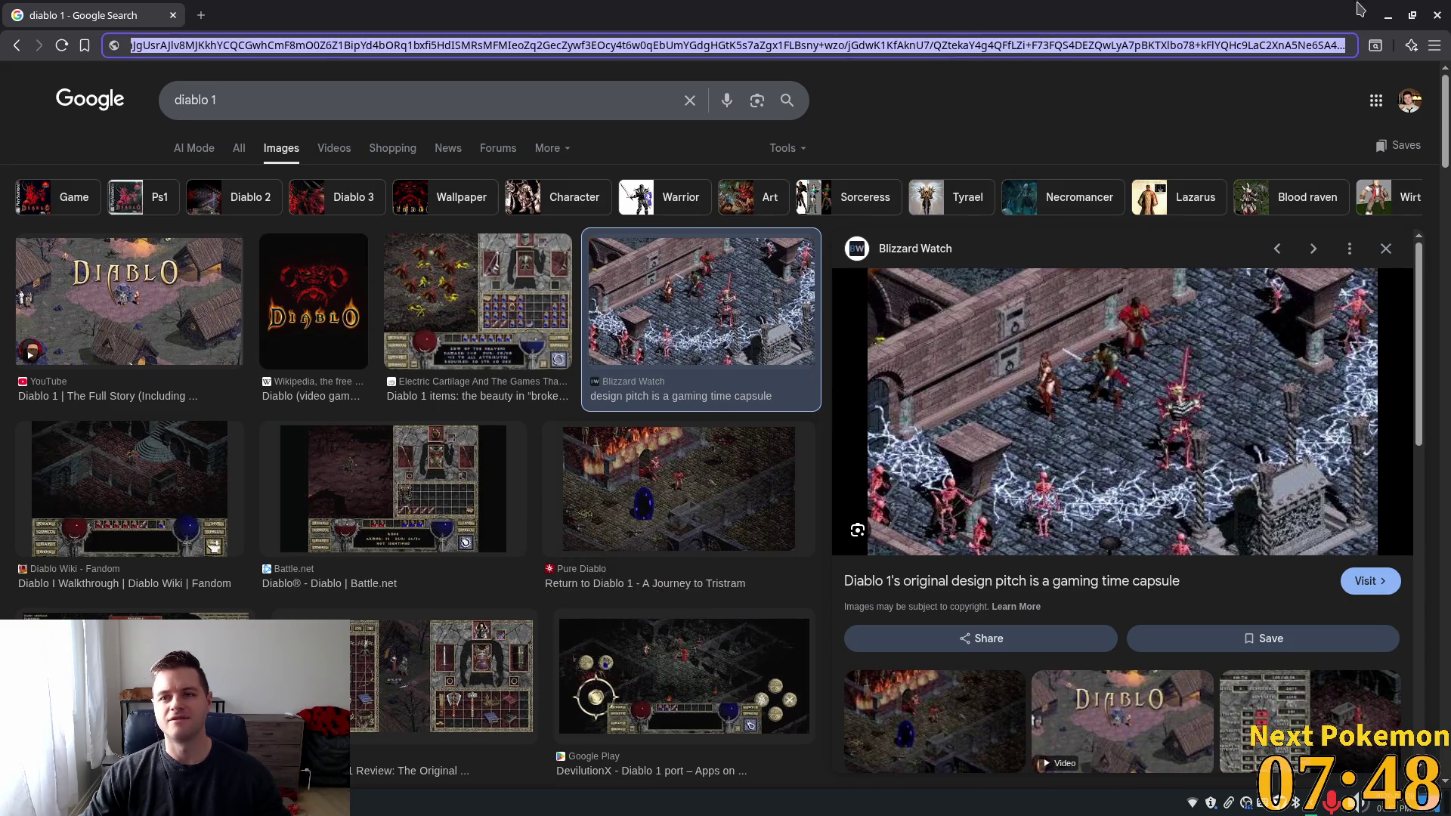
click(1437, 15)
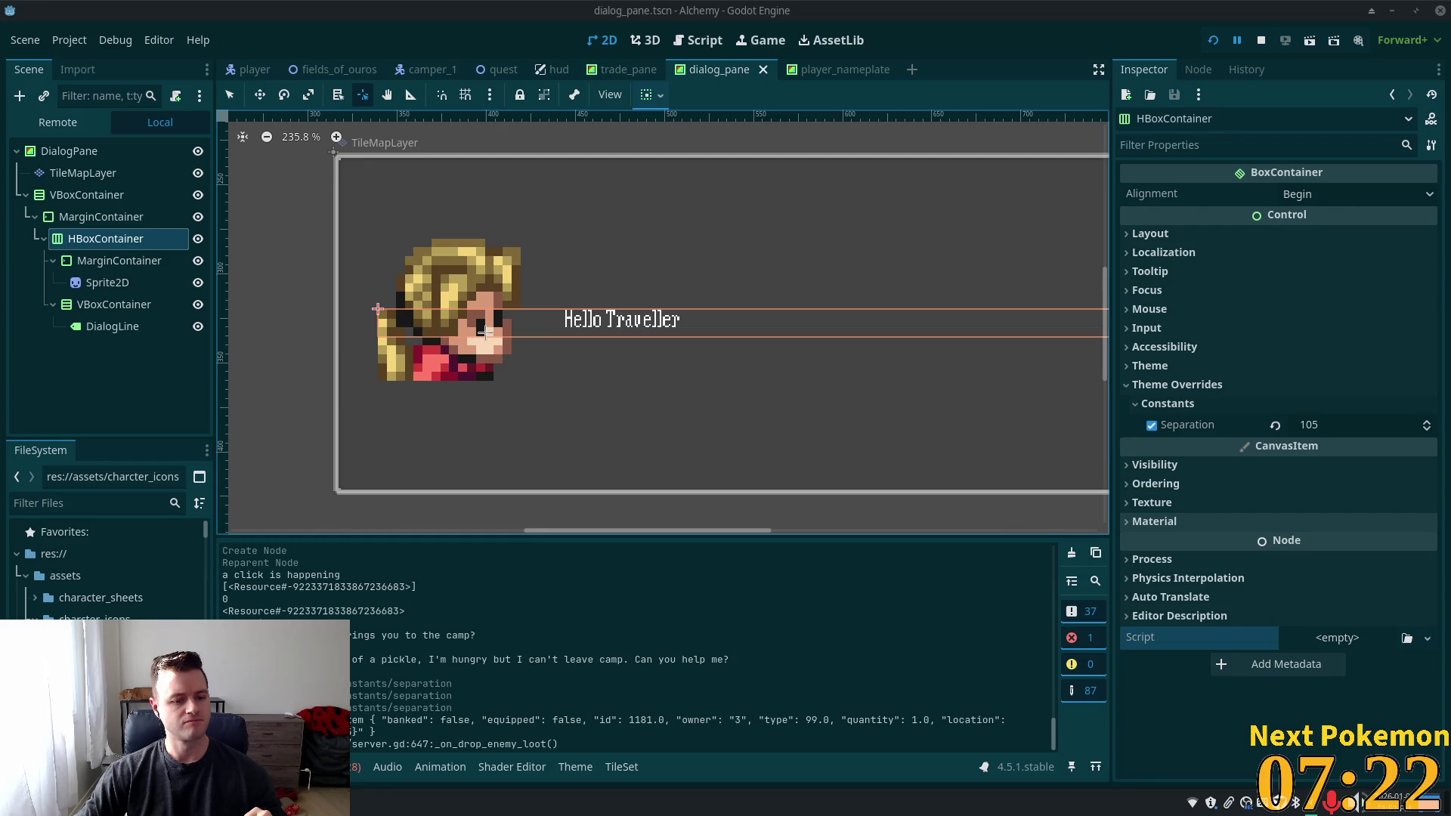
Select DialogLine's parent VBoxContainer in the Scene dock to show it in the Inspector
click(91, 327)
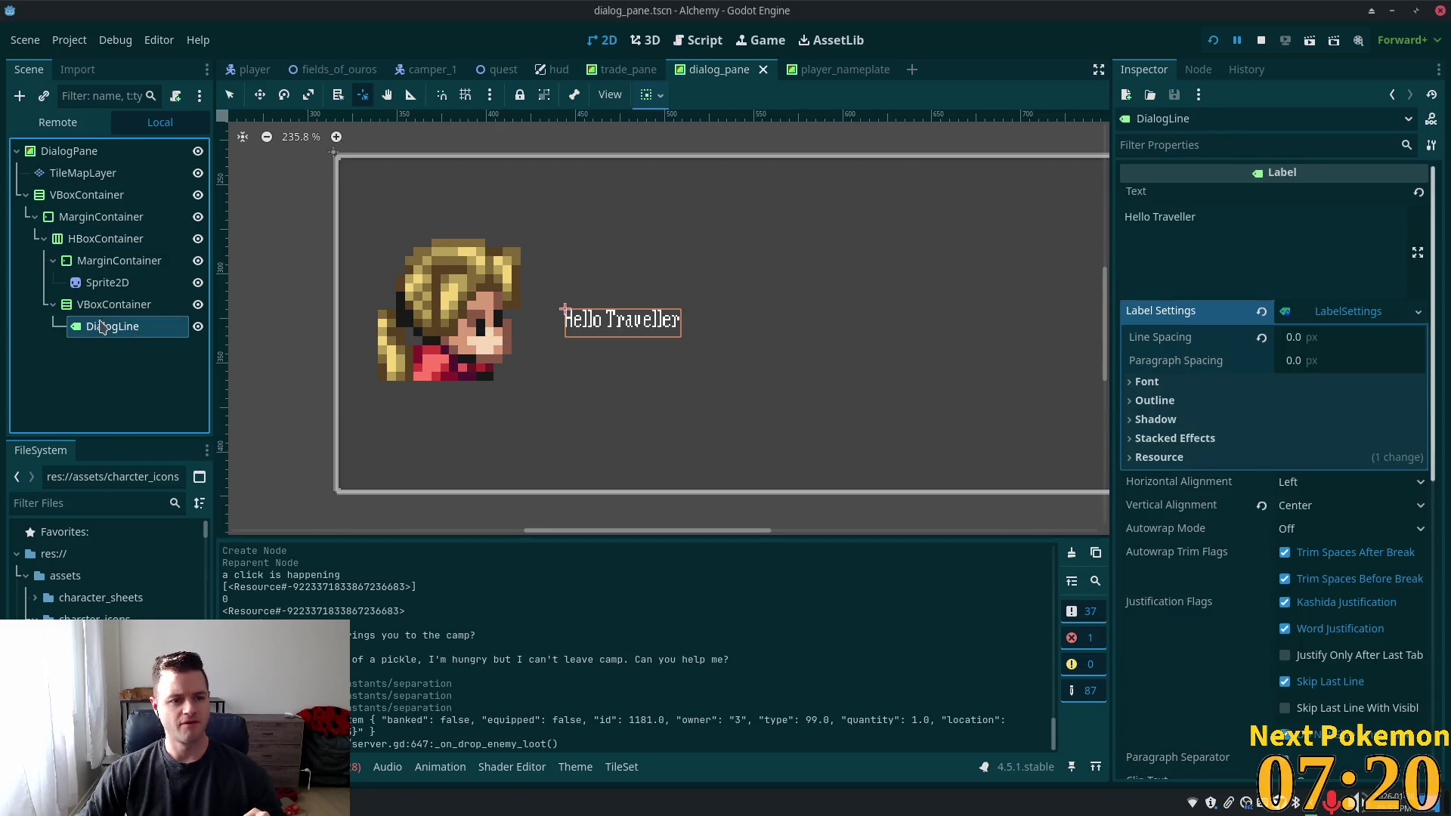
click(97, 309)
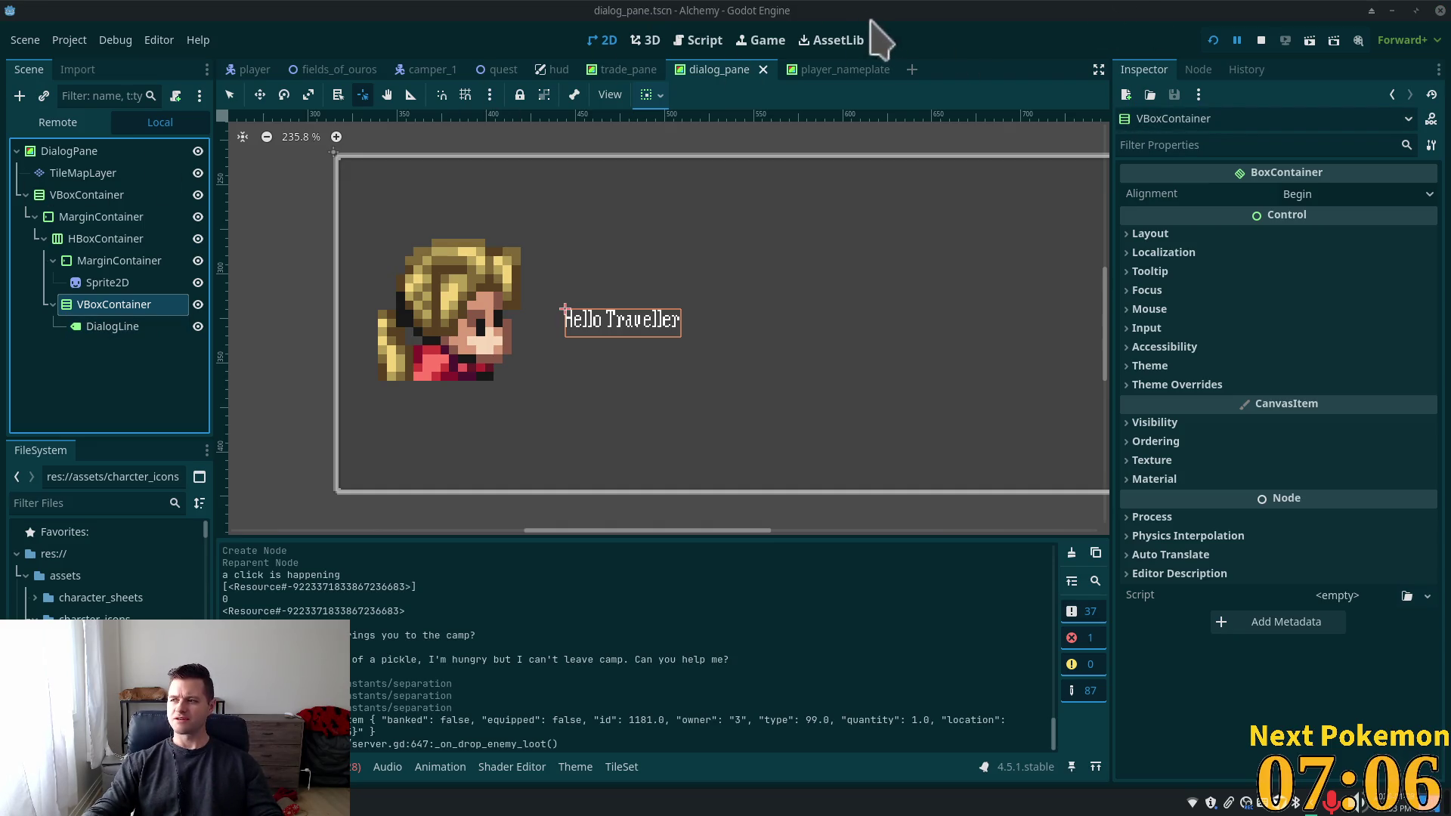
key(alt+Tab)
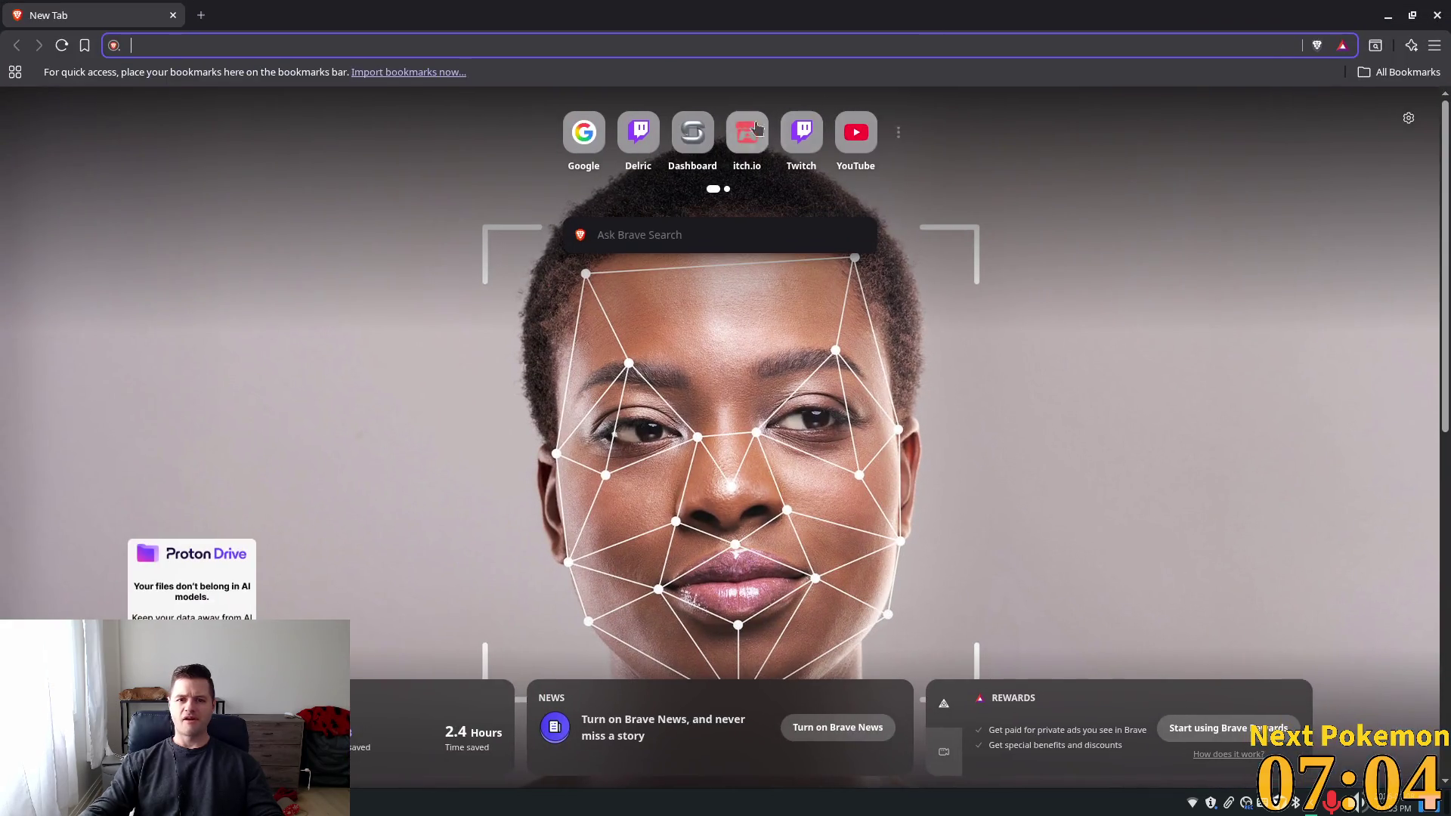
Open Google, search images for 'age of empires' and preview the Age of Empires Mobile image
text(a)
key(BackSpace)
key(BackSpace)
text(g)
key(Return)
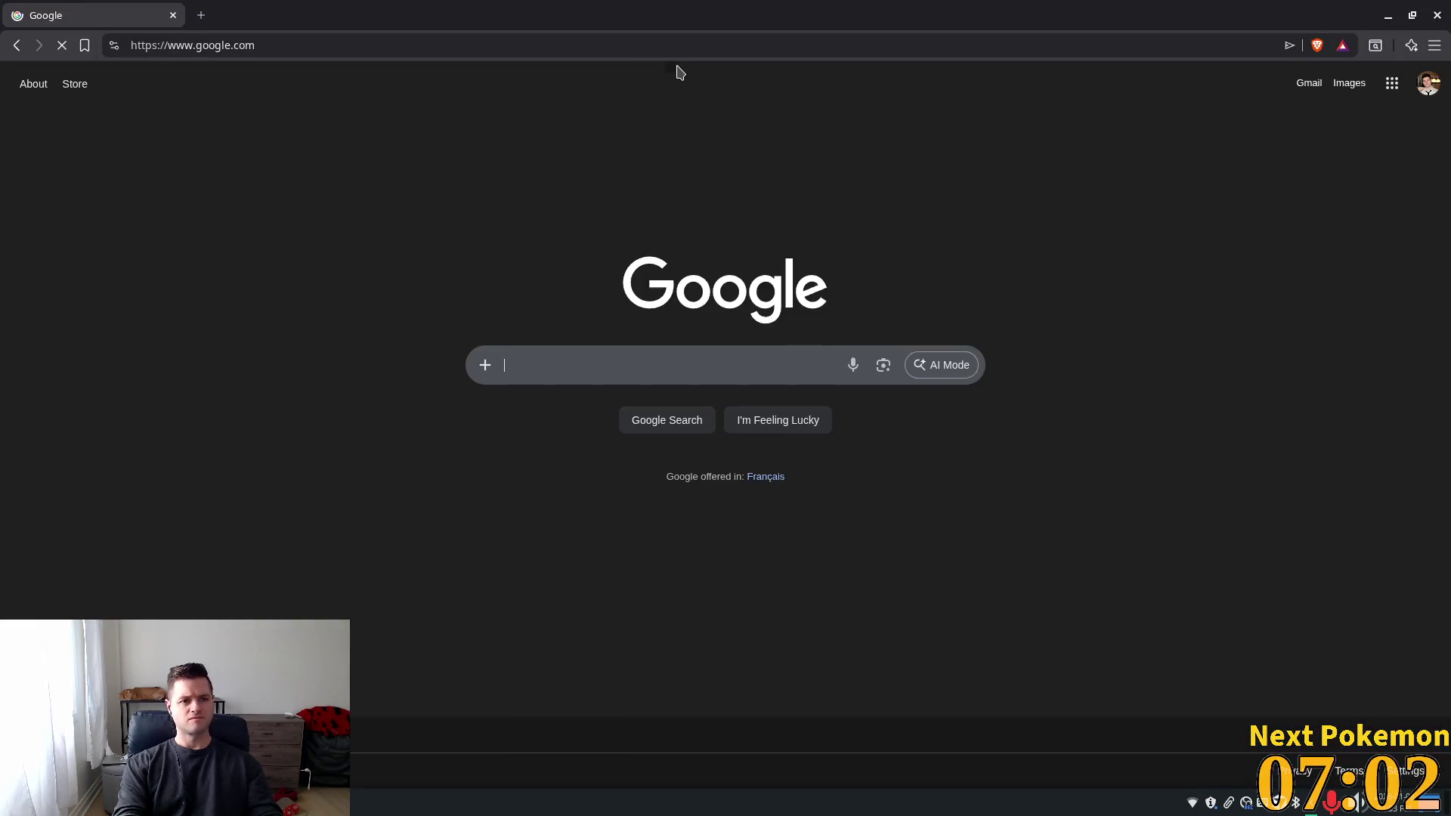
text(age of empires)
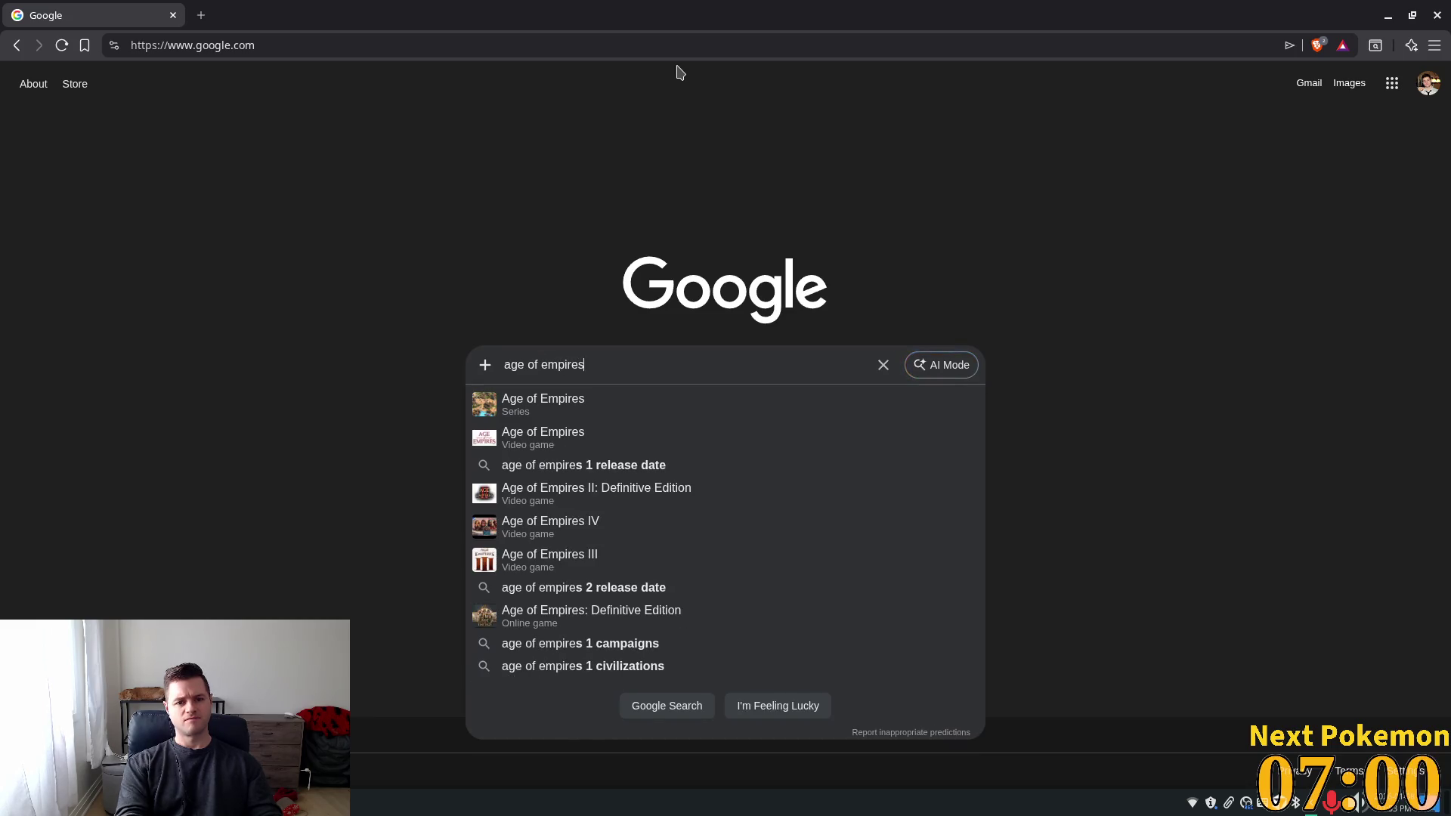
key(Return)
click(334, 154)
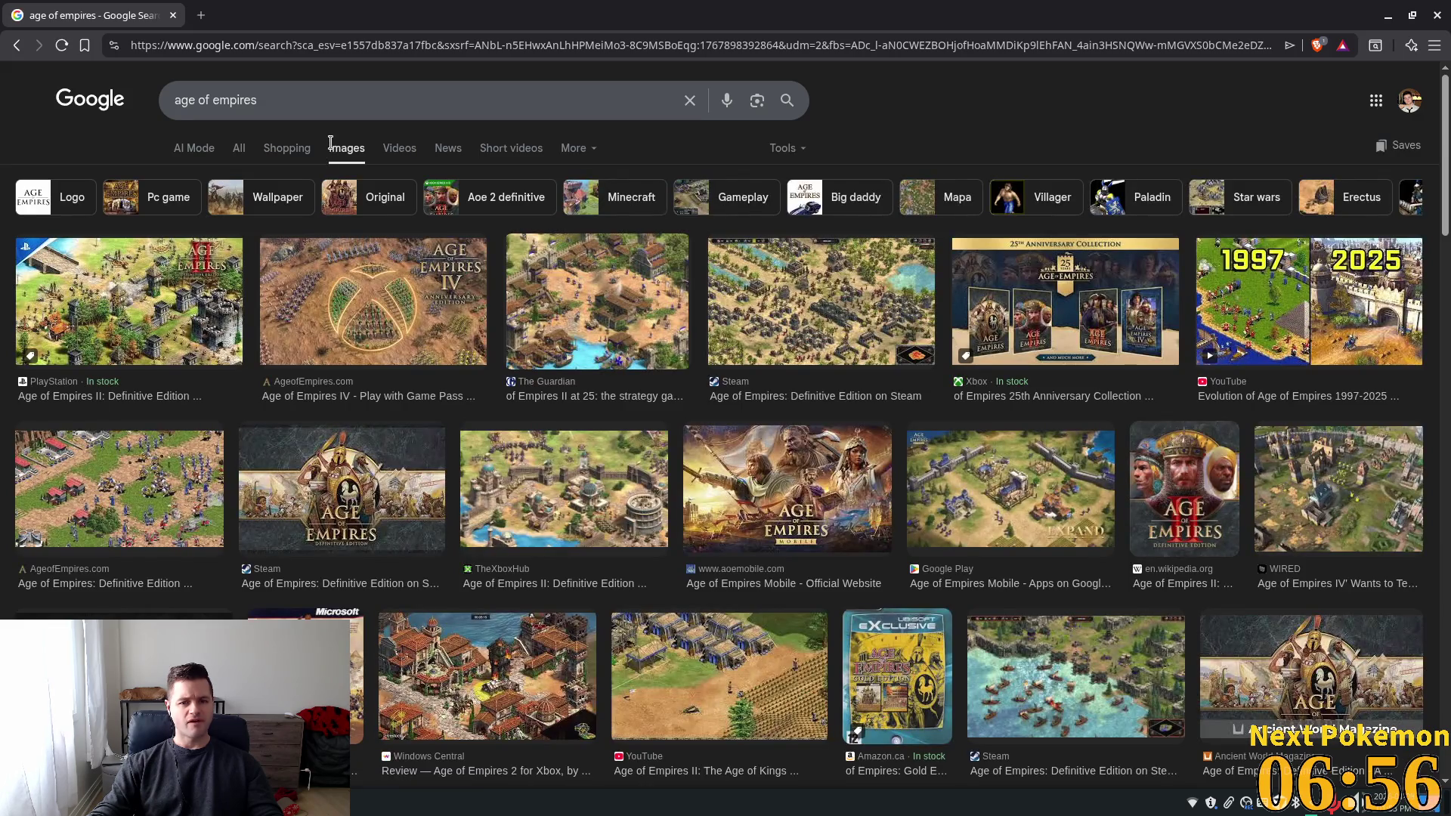
click(983, 480)
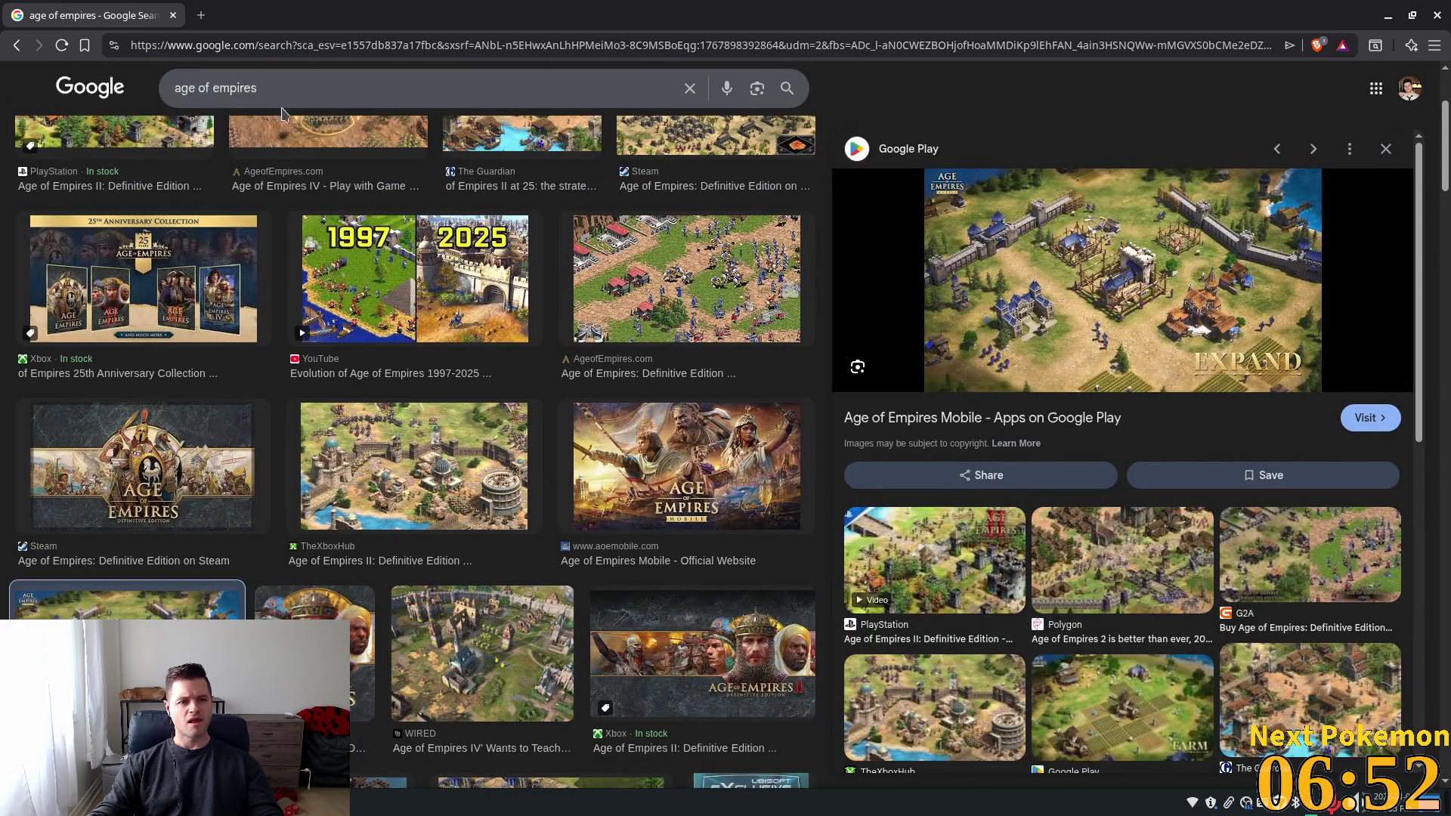
Refine to 'age of empires 1' and preview gameplay, AgeofEmpires.com, Civilizations and Shack News images
click(303, 90)
text(1)
key(Return)
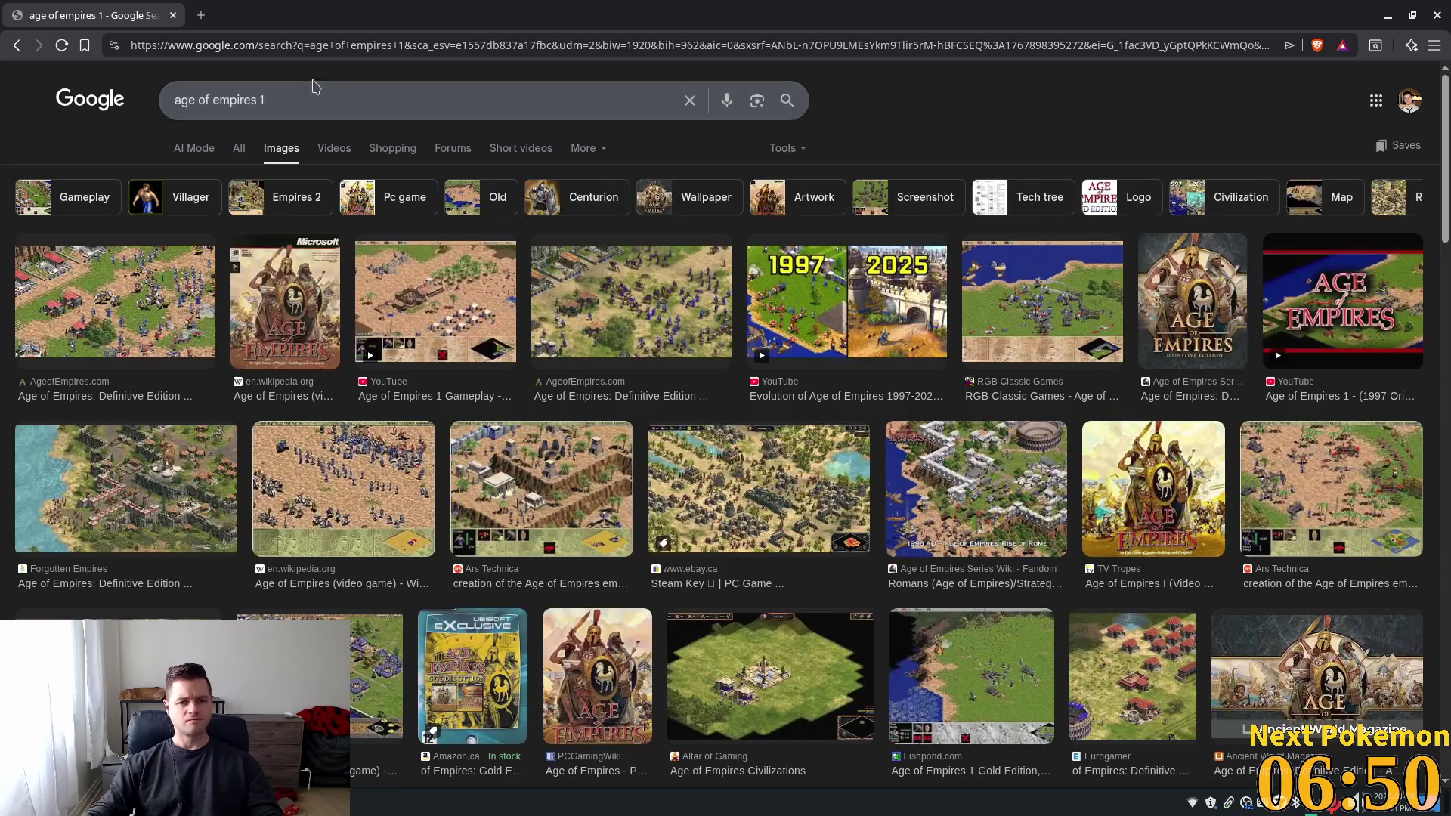
click(442, 296)
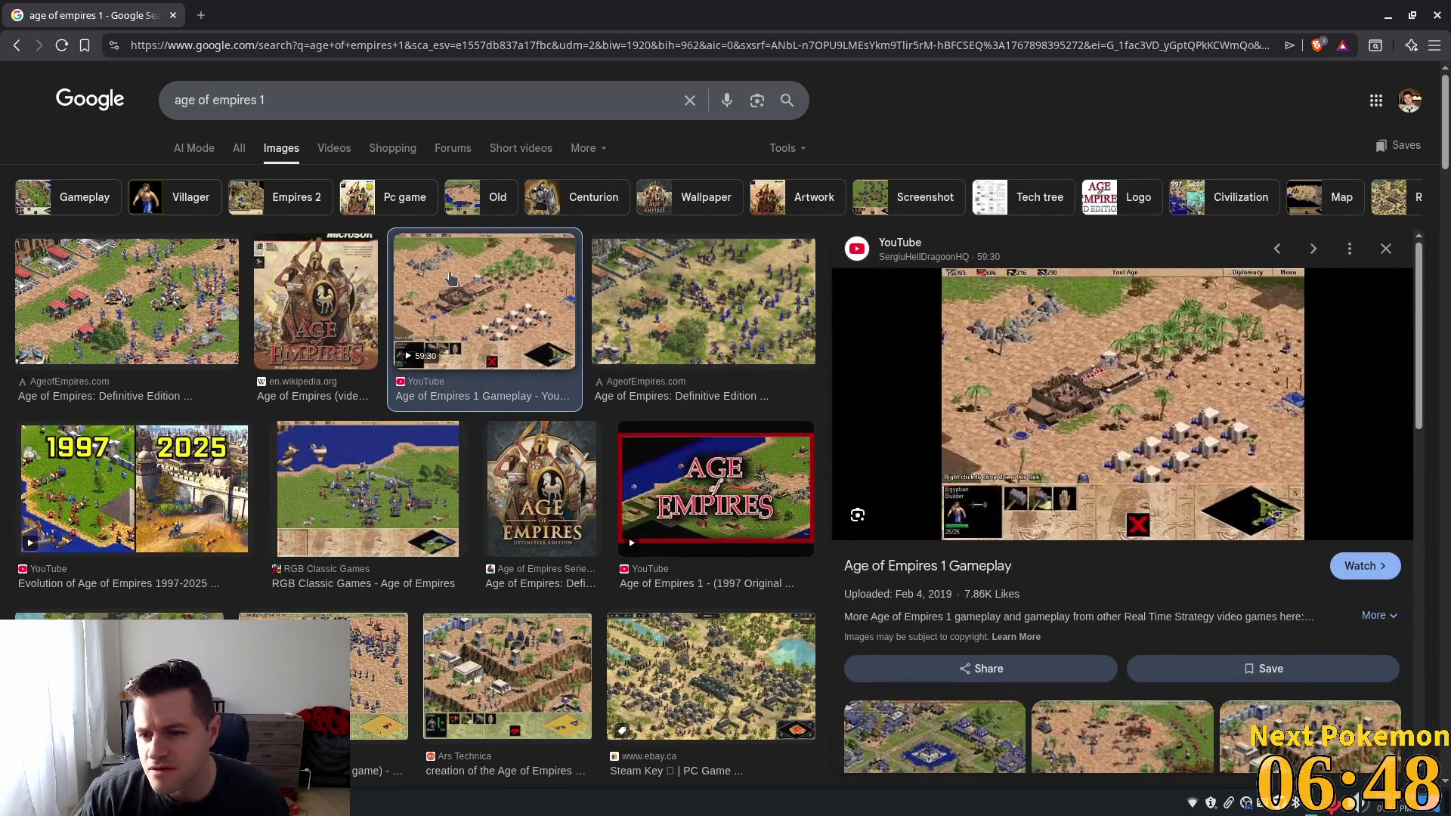
click(158, 304)
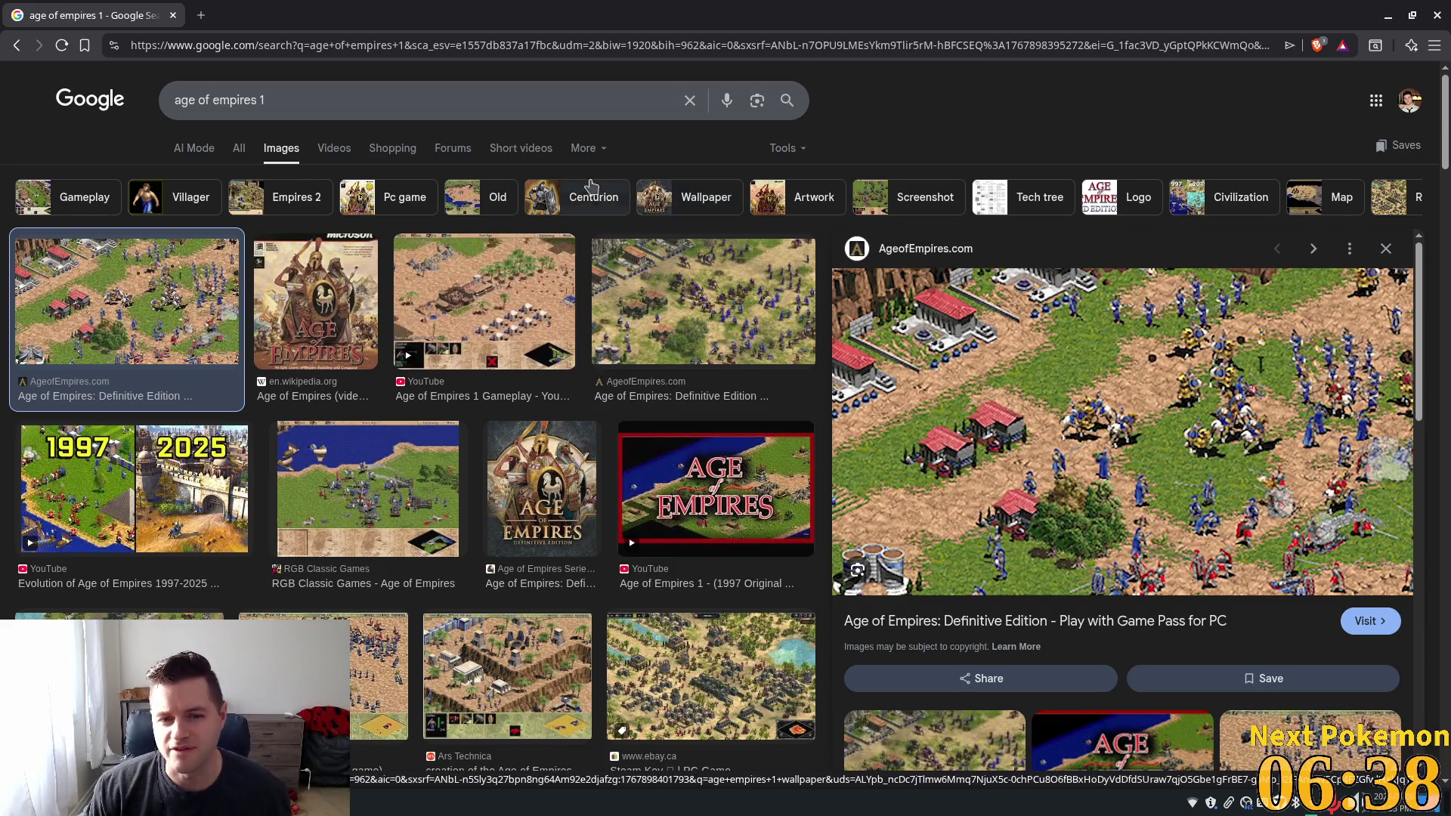
scroll(591, 277, down, 5)
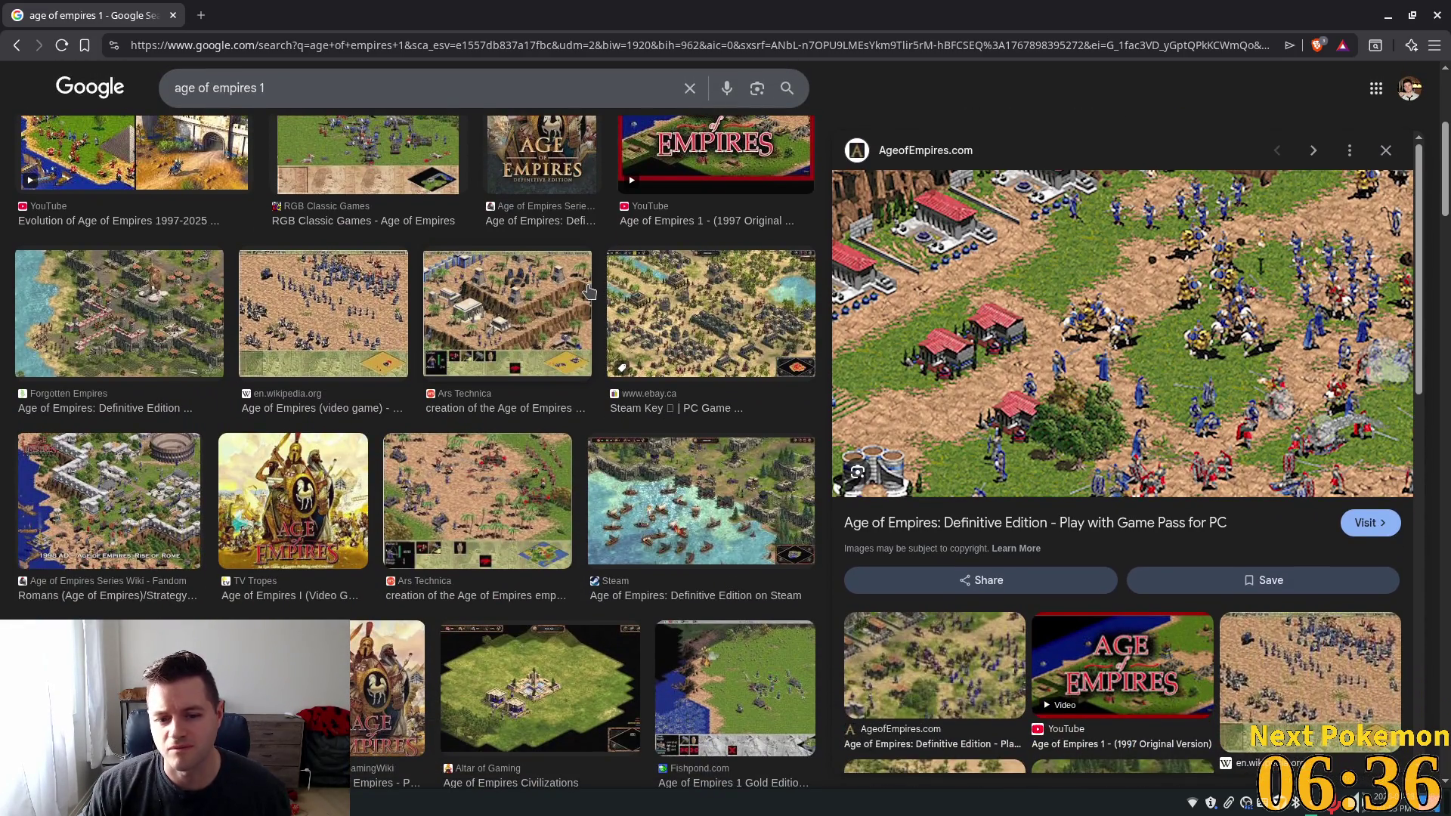
scroll(588, 292, down, 5)
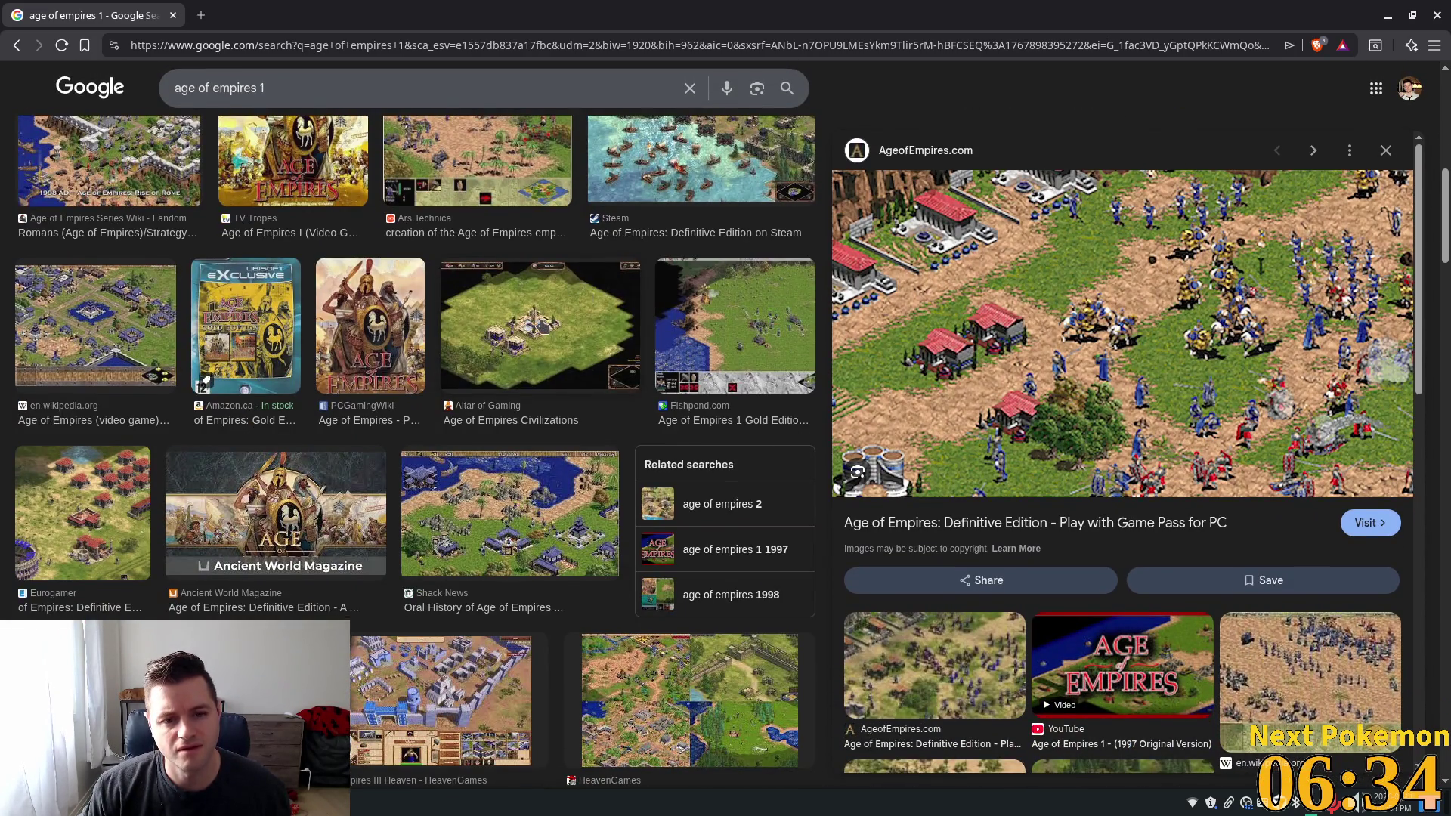
click(542, 324)
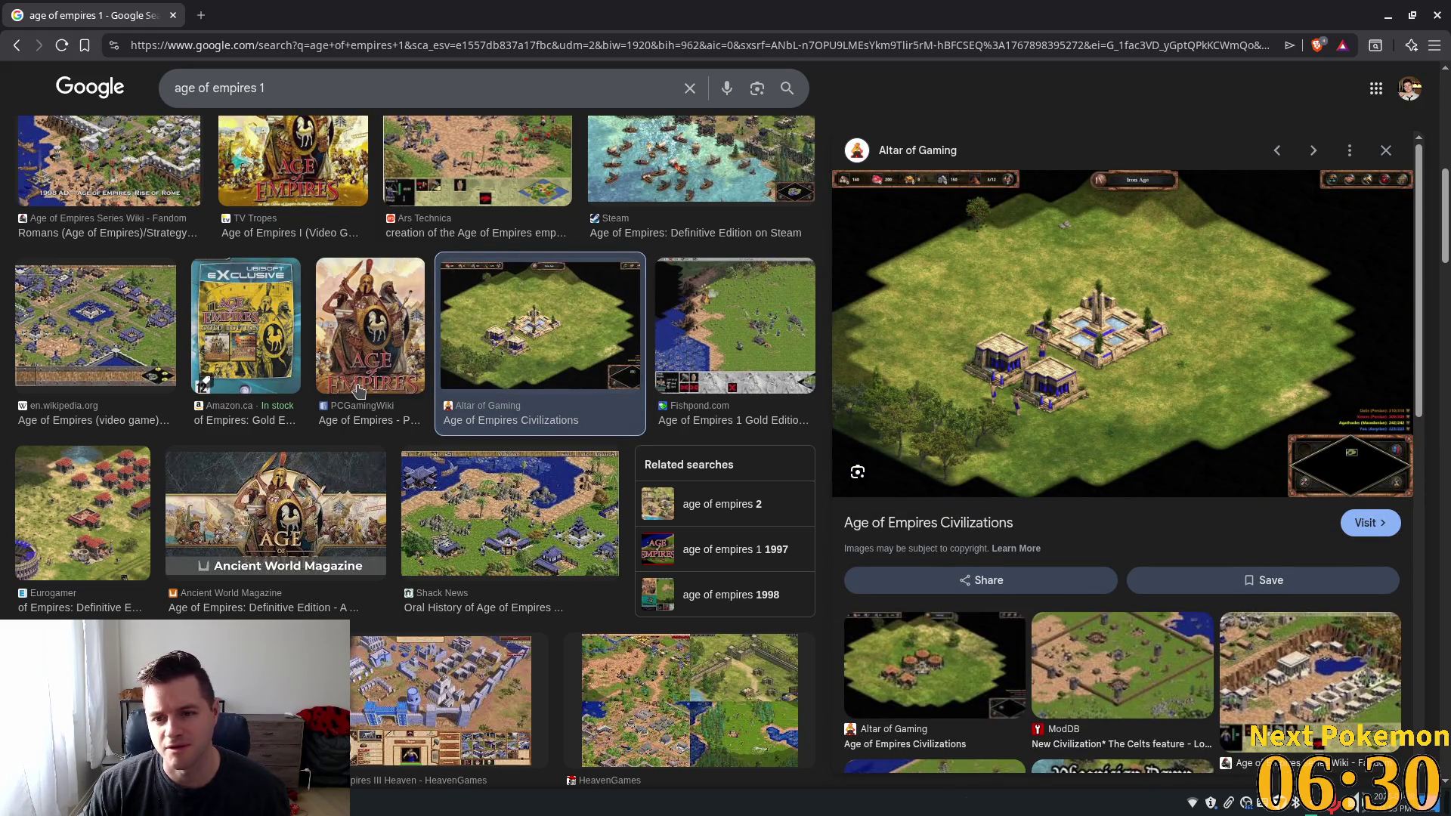
click(484, 517)
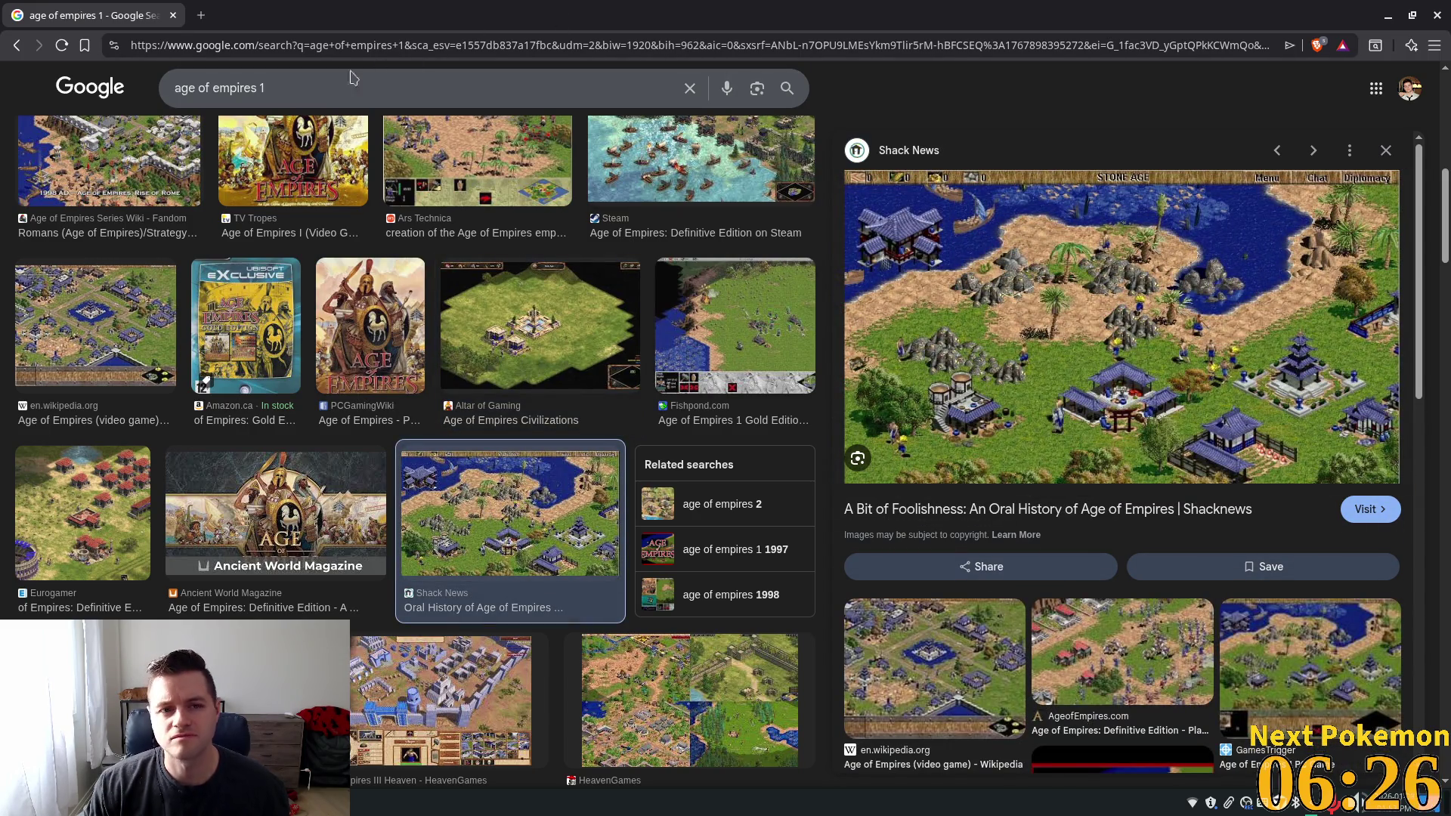
Replace the query with 'was age of empires 1 pre-rendered' and search
triple_click(297, 81)
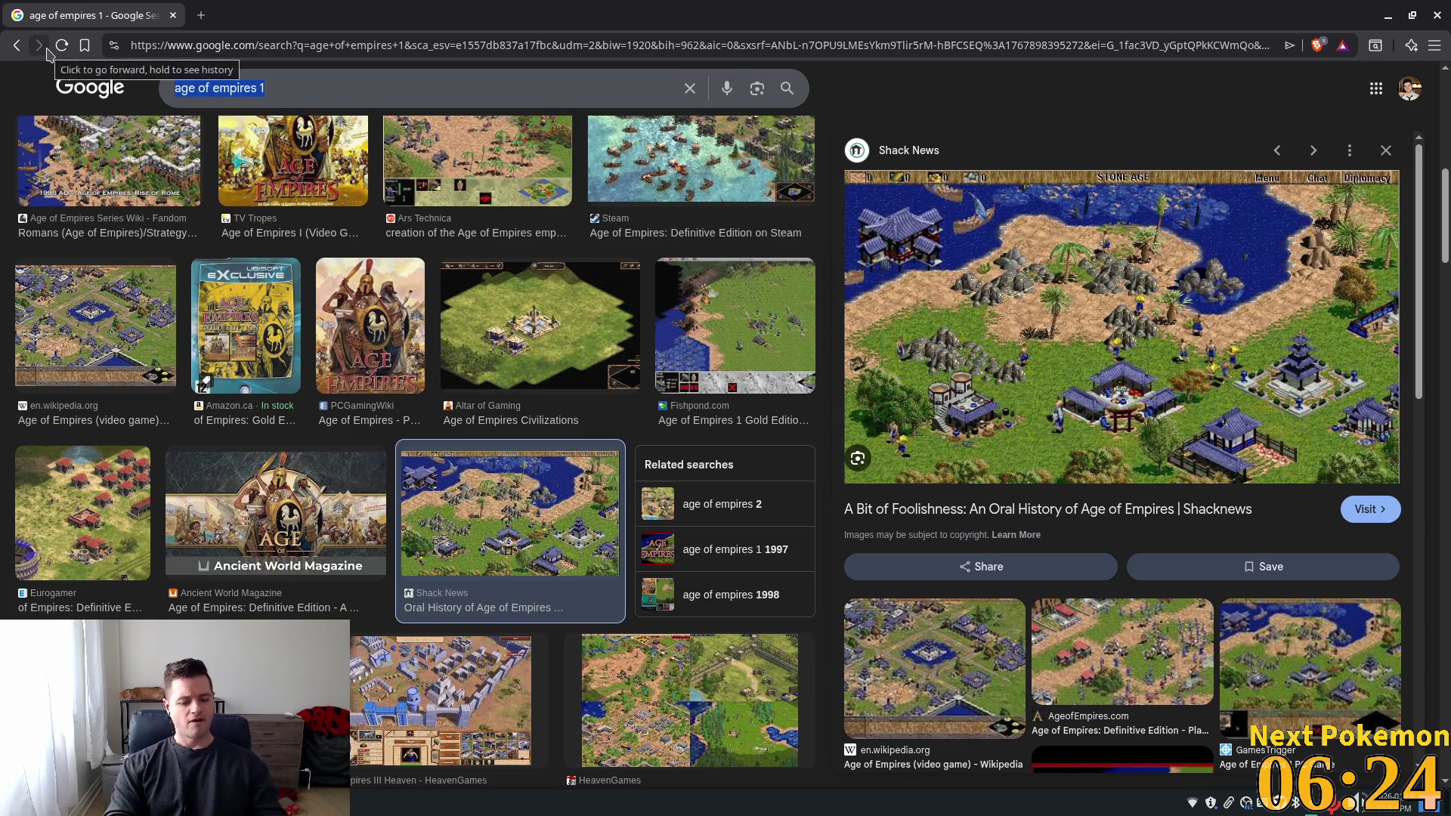
text(was age of emp)
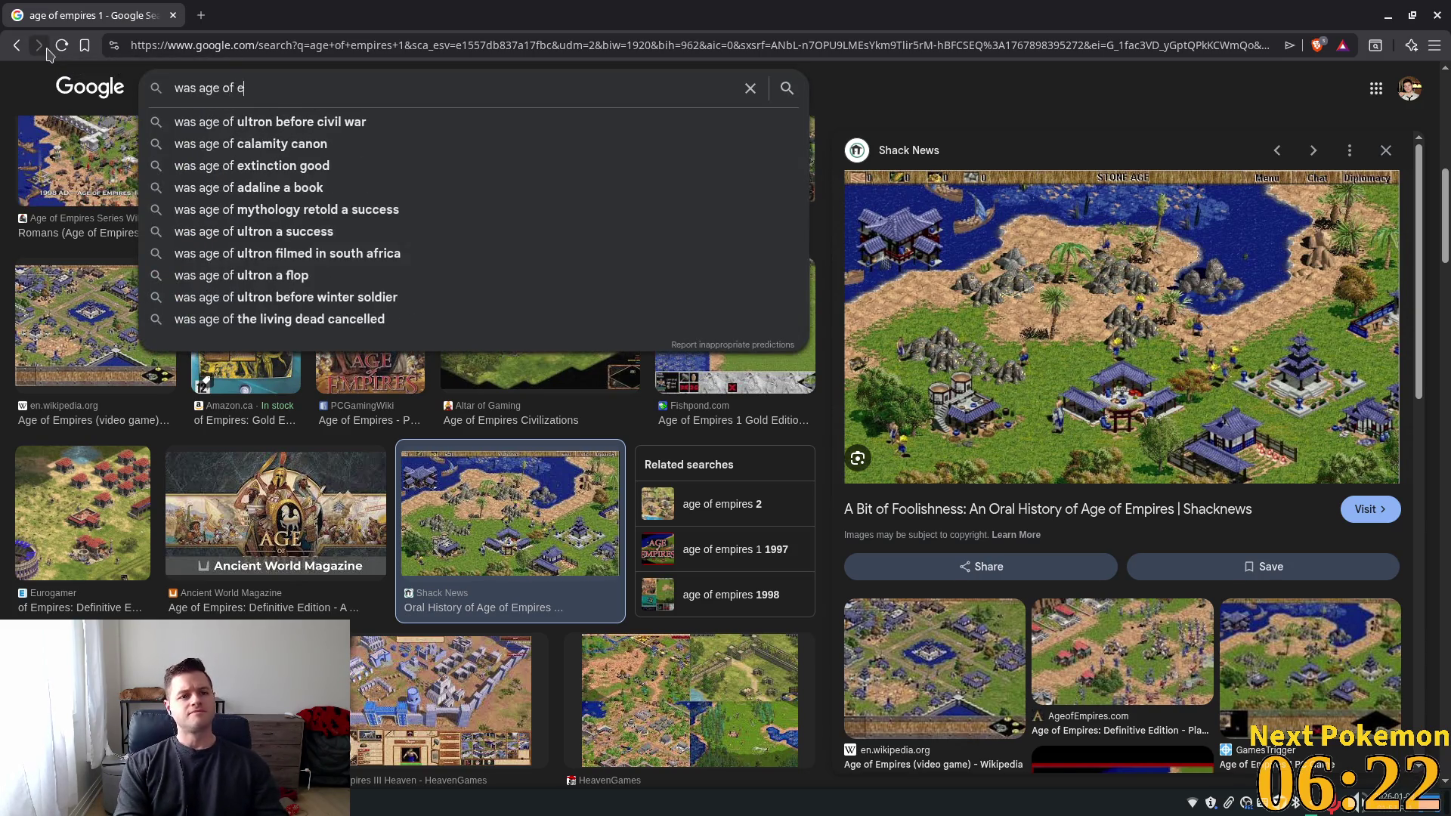
text(ires )
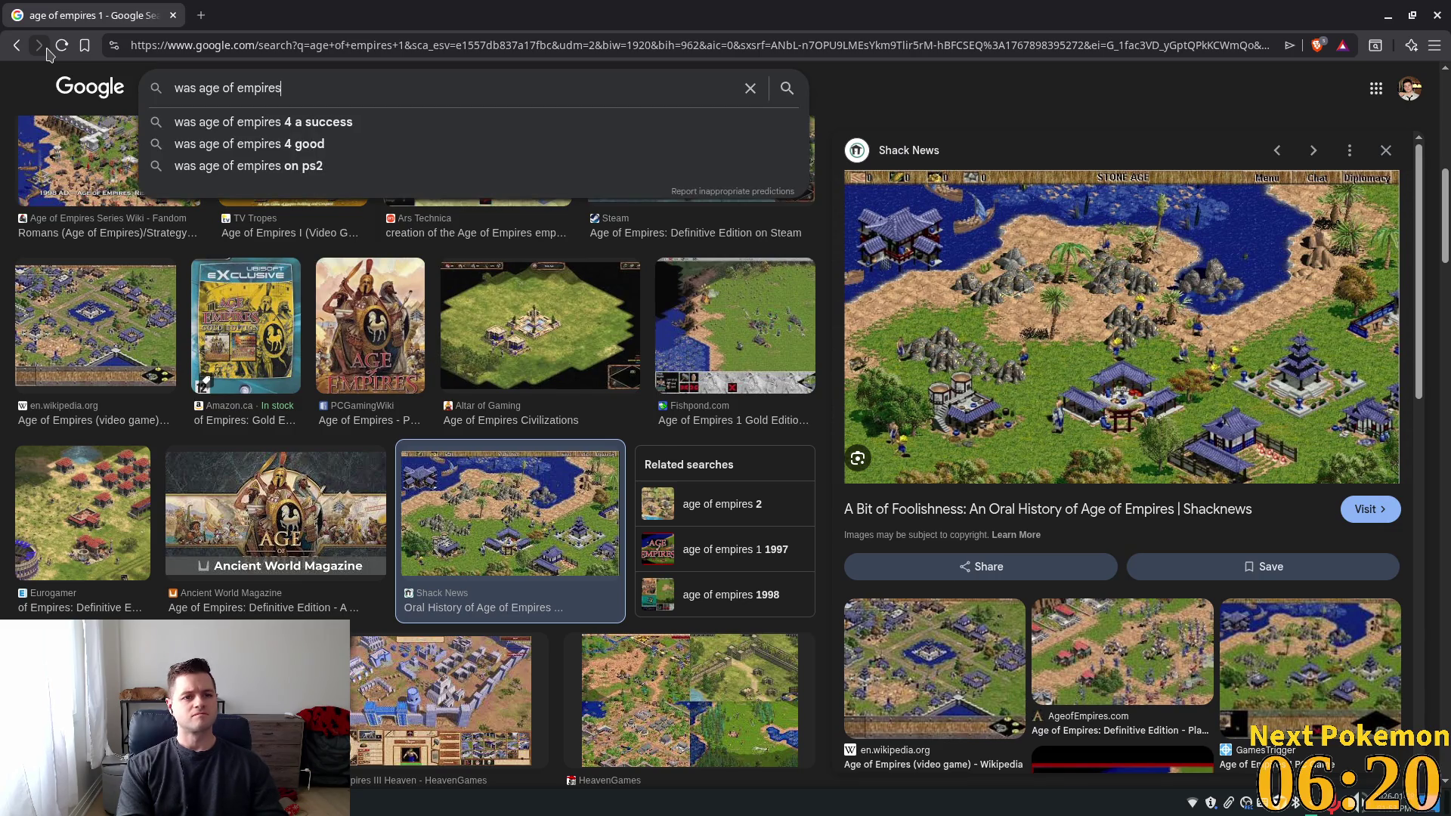
text(1)
key(BackSpace)
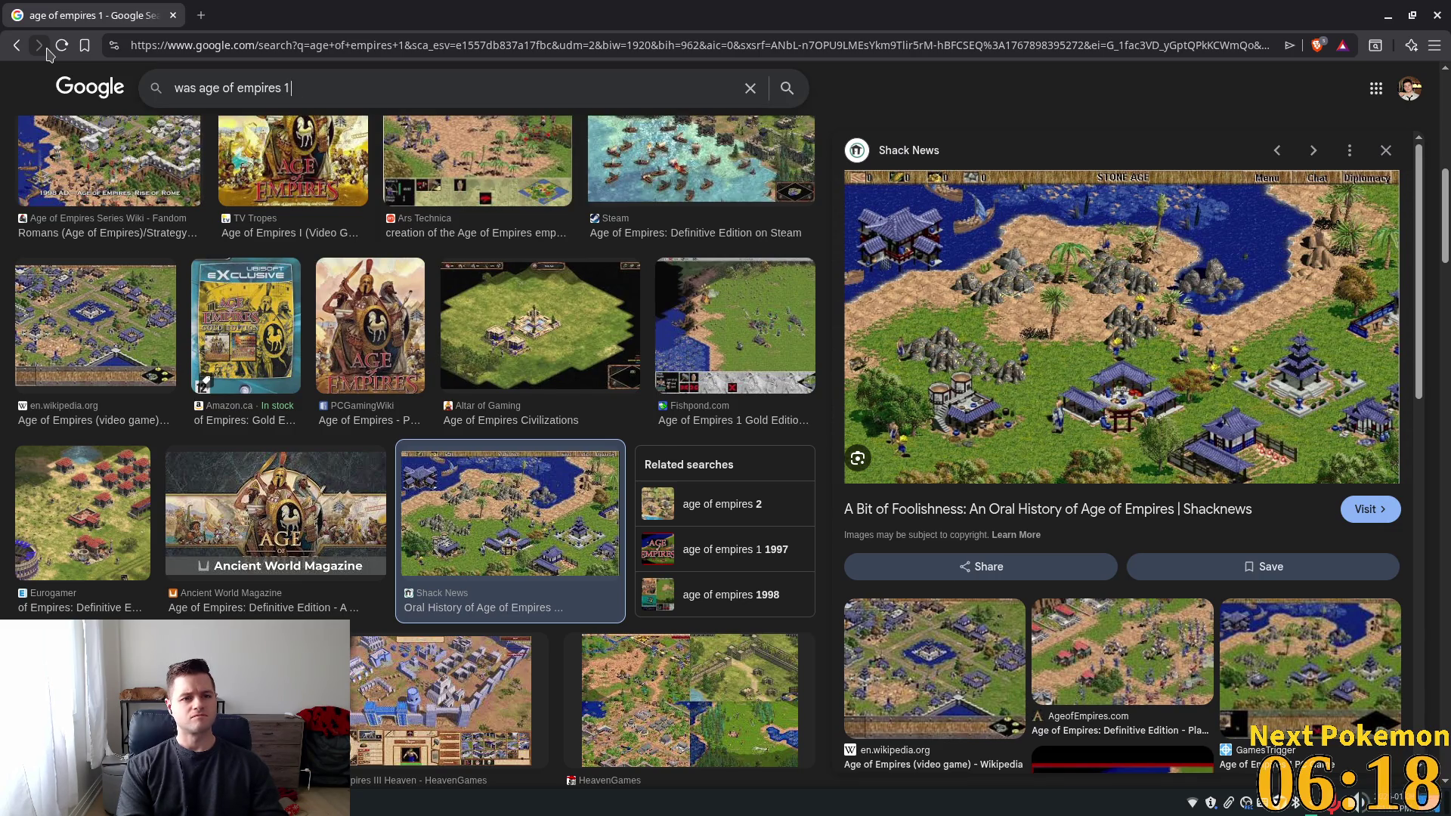
text( pre-)
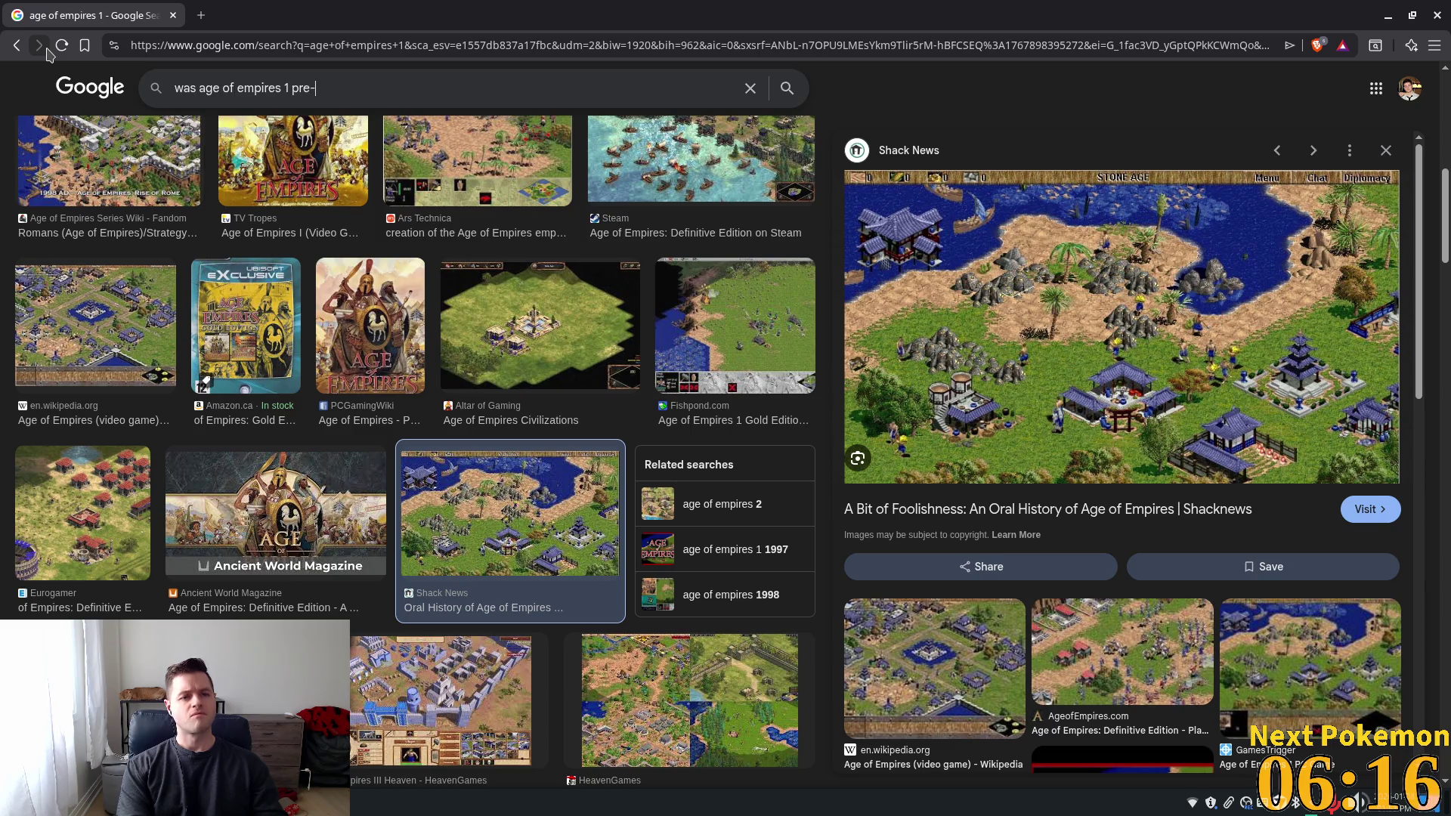
text(rend)
key(Return)
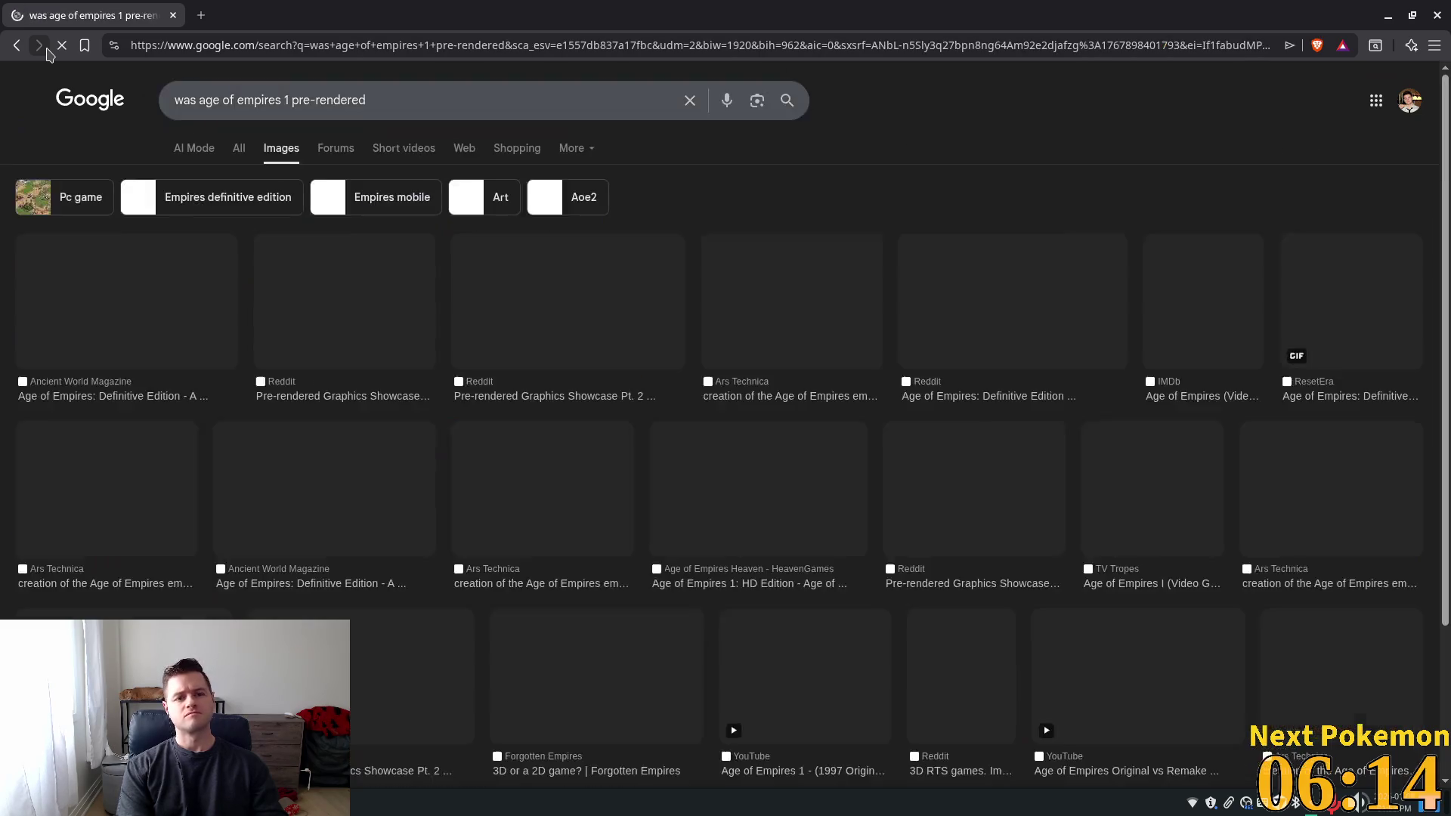
Switch to All results and read the AI Overview on whether Age of Empires 1 was pre-rendered
click(239, 148)
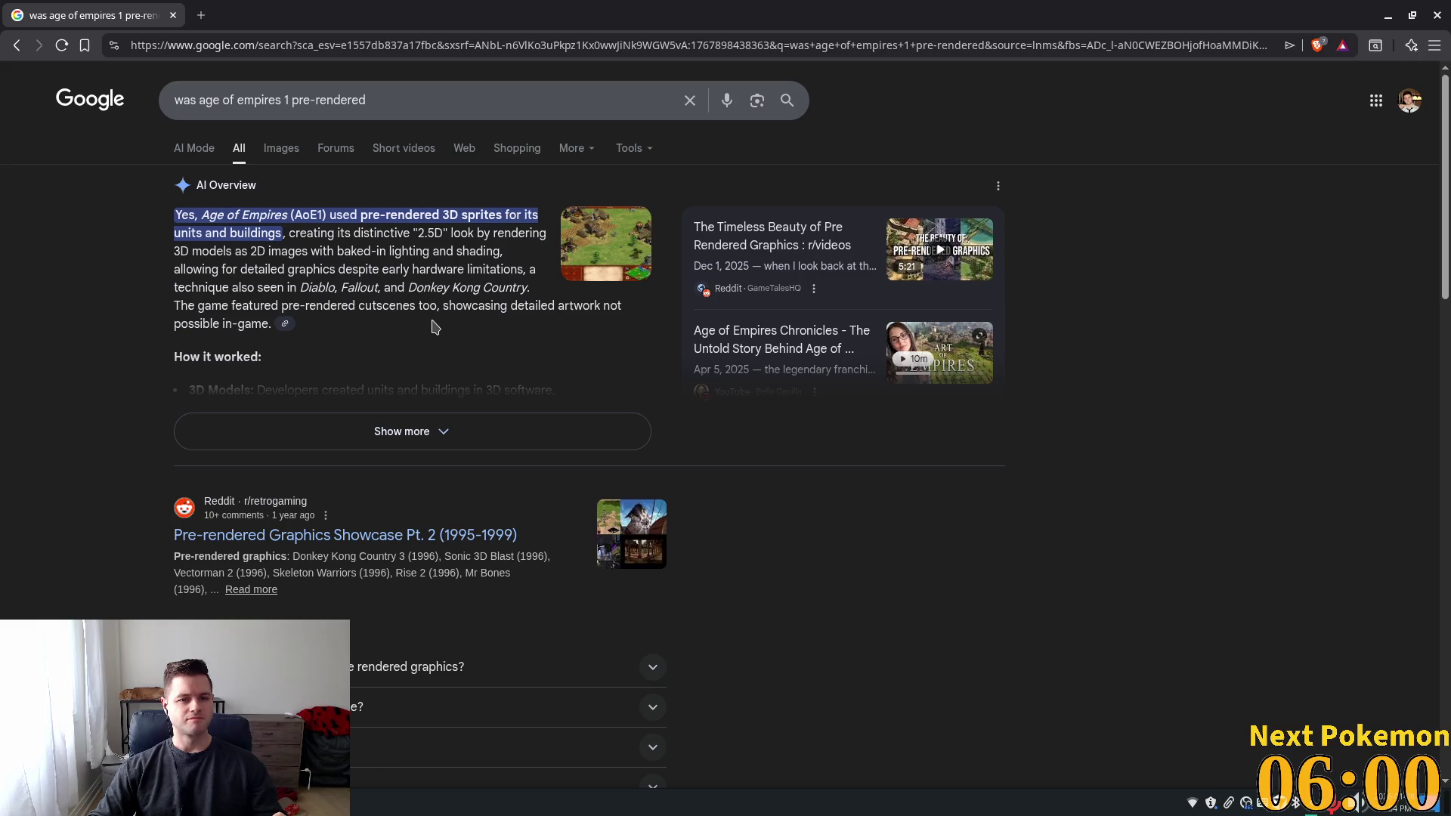
mouse_move(327, 287)
mouse_down()
mouse_move(508, 301)
mouse_move(491, 340)
mouse_move(264, 306)
mouse_up()
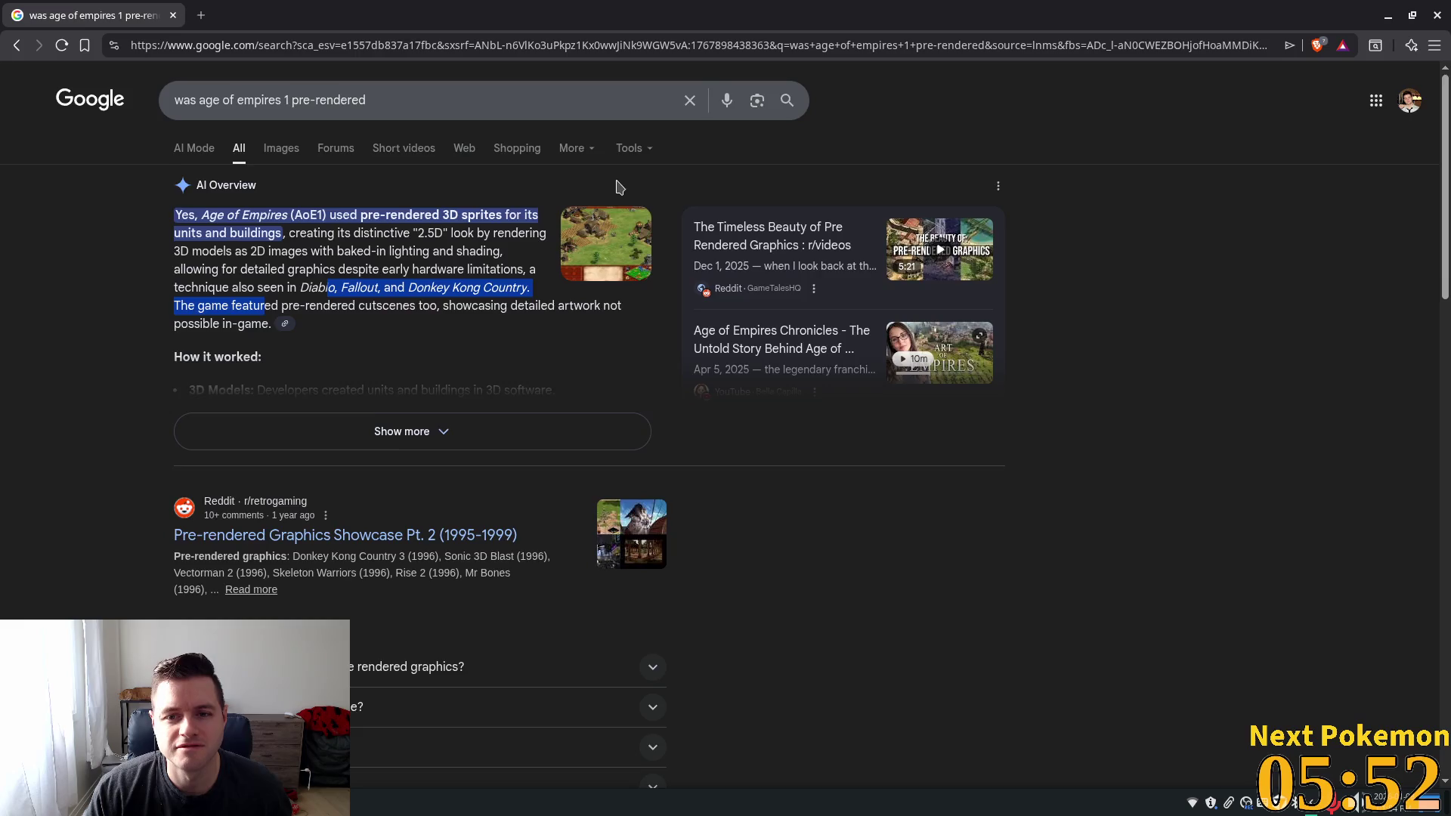
scroll(625, 186, down, 5)
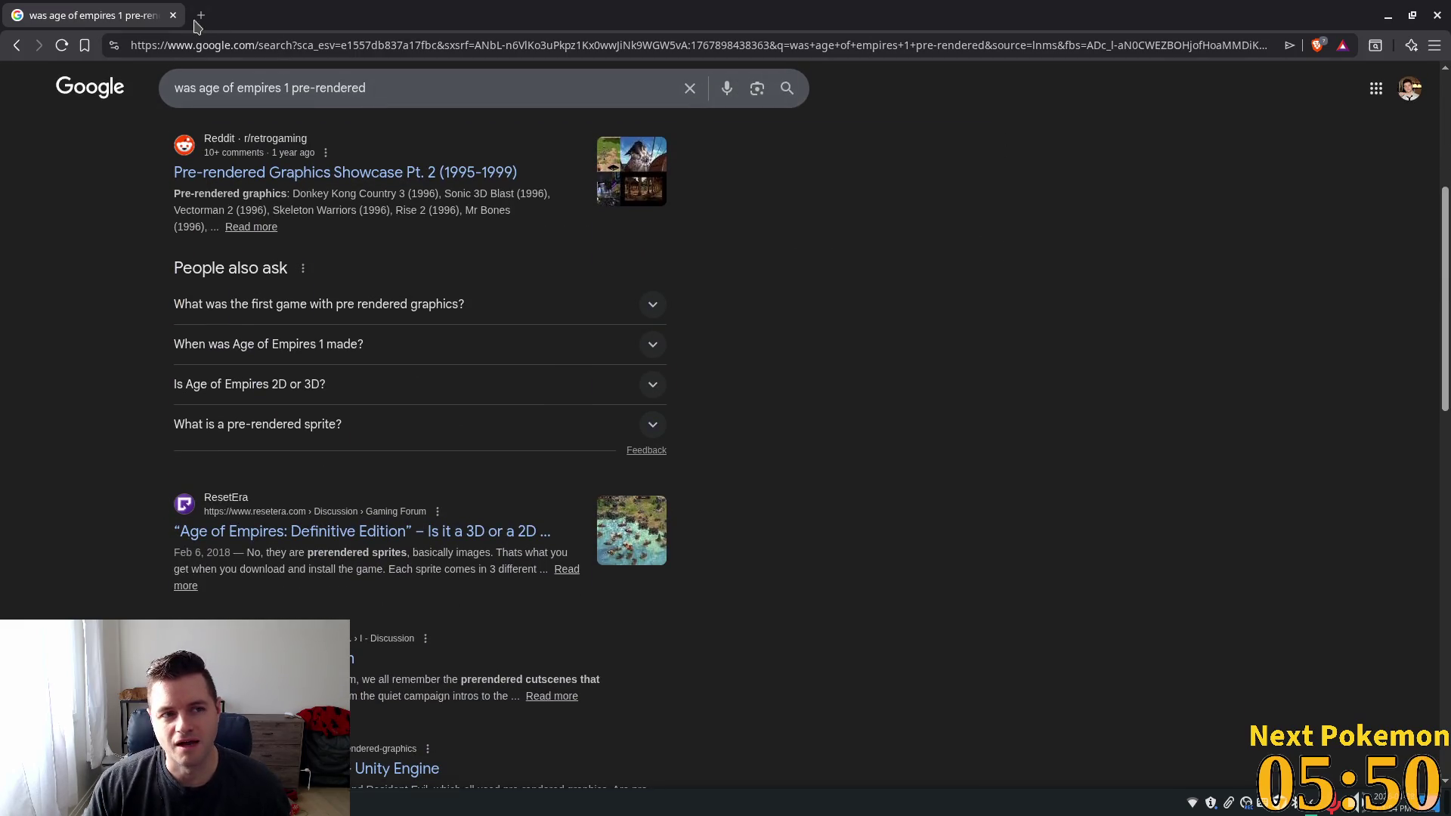
key(alt+Tab)
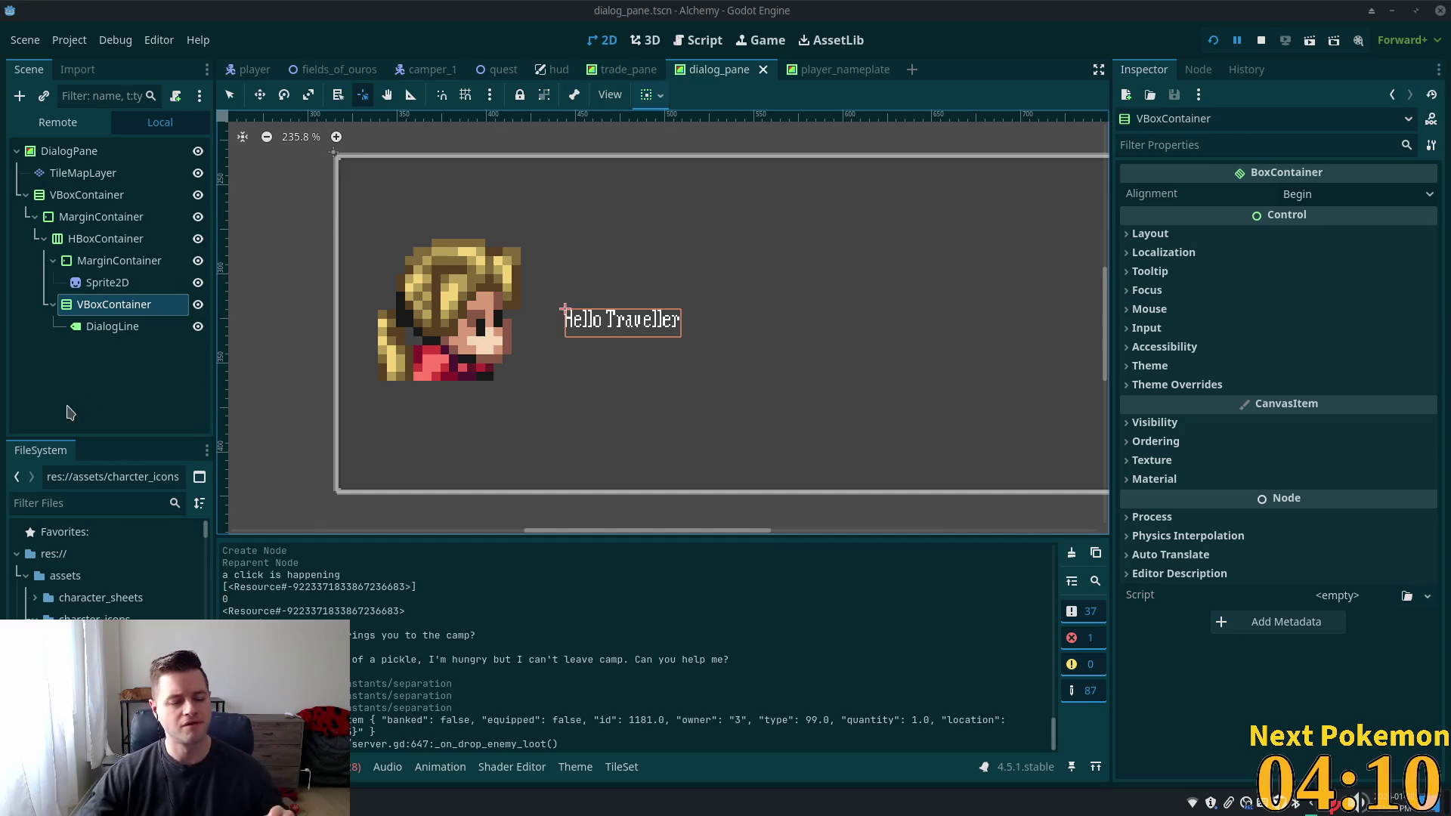
Select the Sprite2D portrait node in the dialog_pane scene
click(103, 261)
click(97, 282)
click(100, 304)
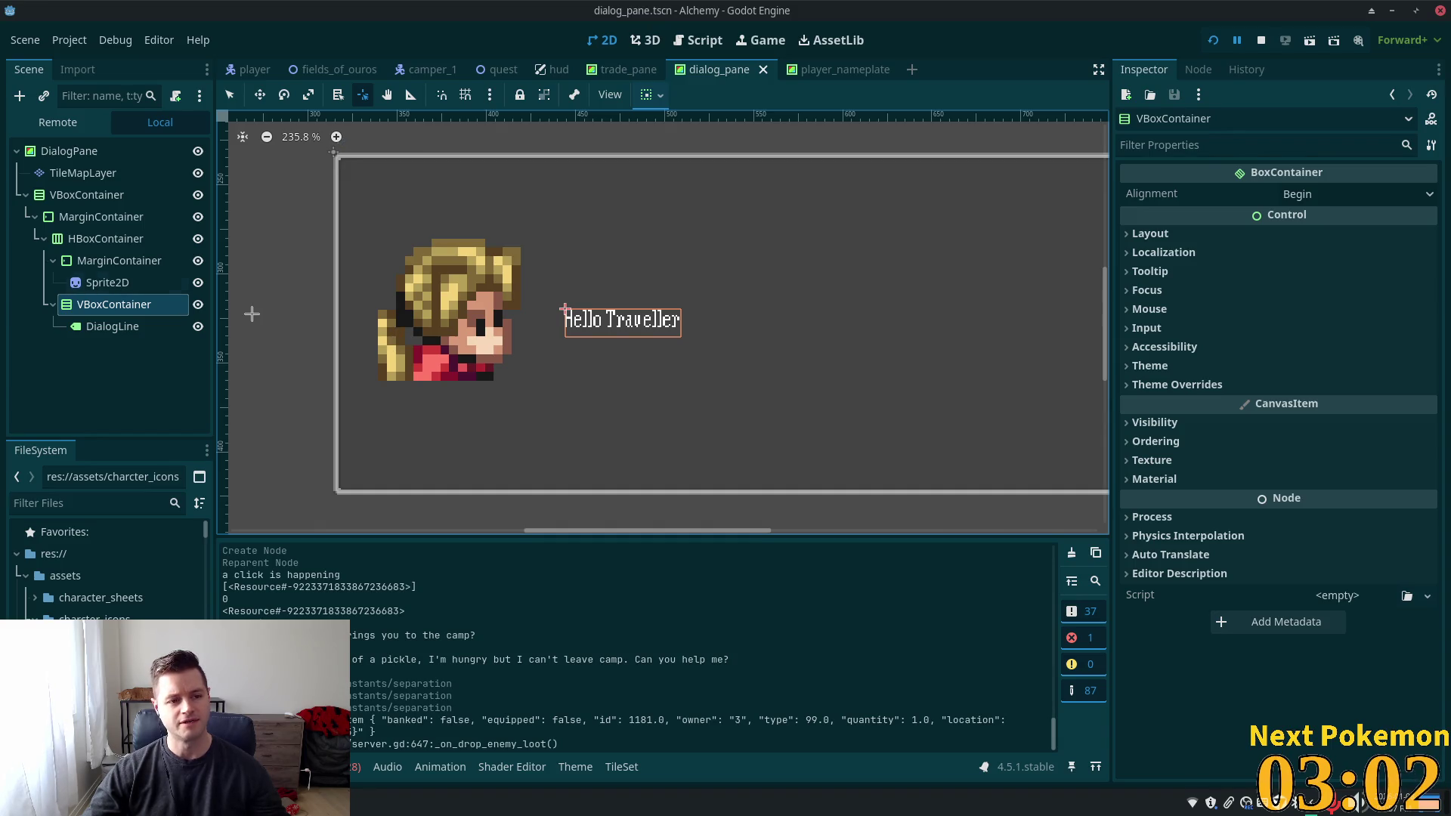
click(79, 238)
click(89, 304)
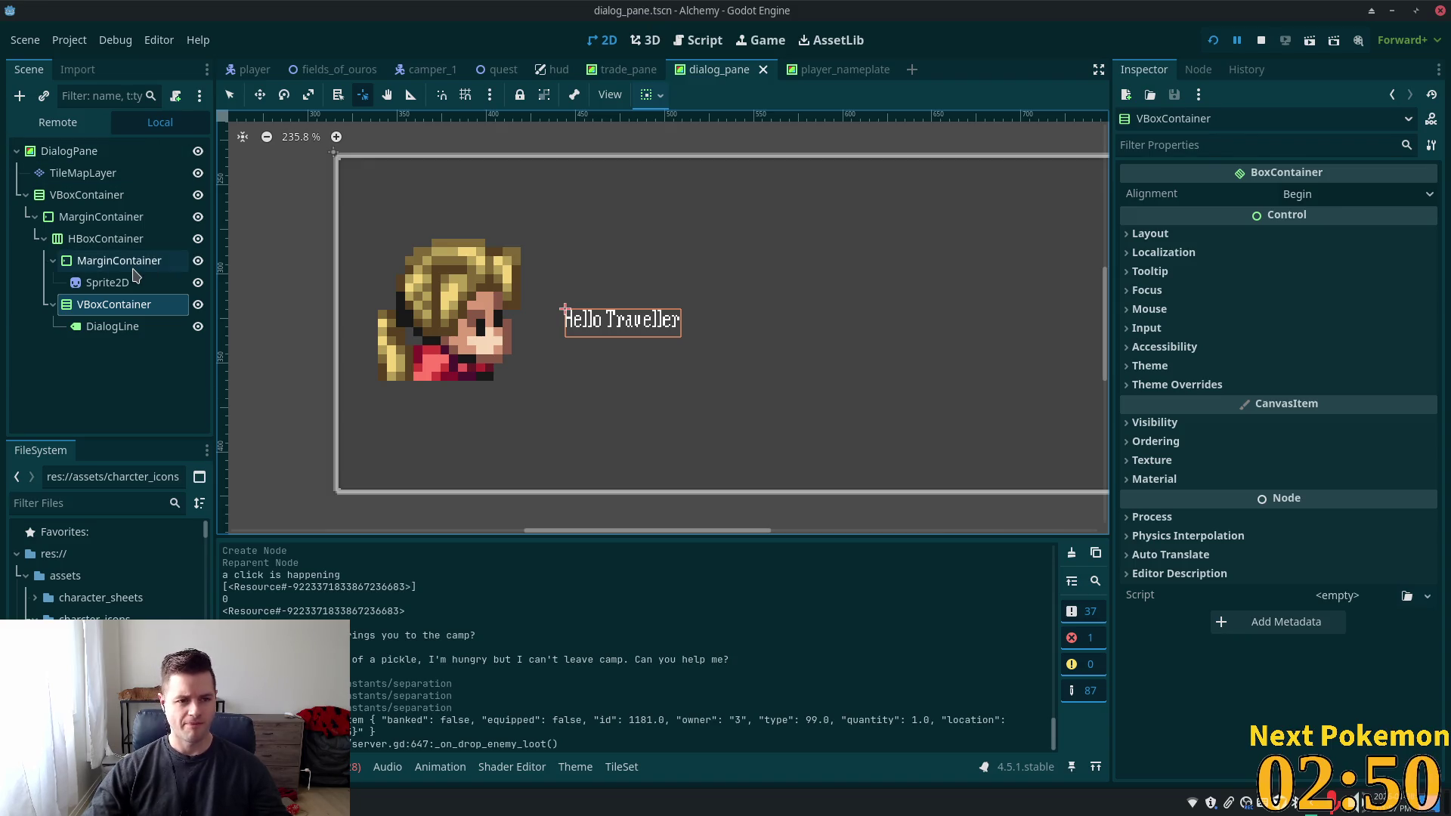
click(98, 282)
click(87, 311)
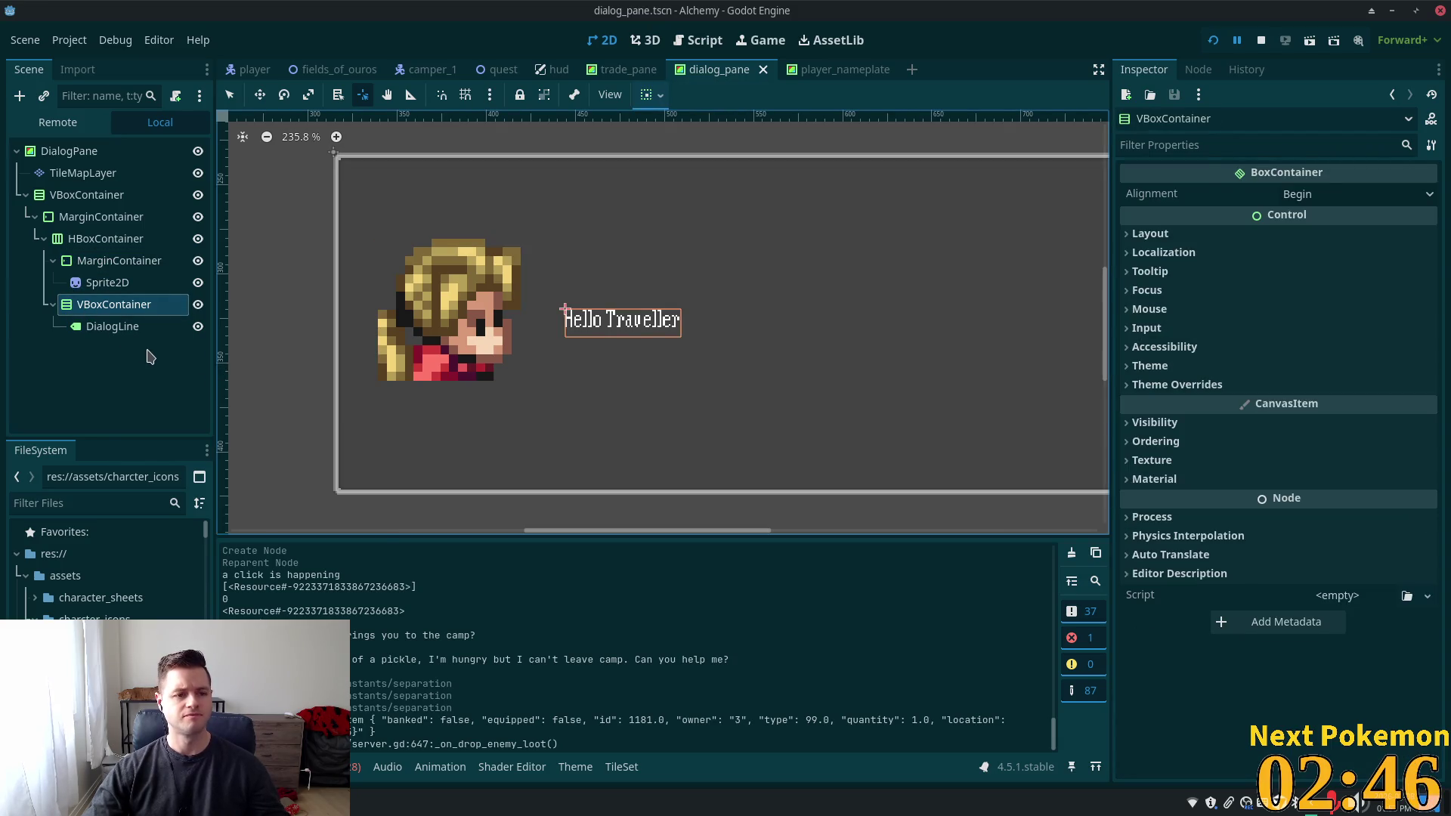
Add a VBoxContainer child under the inner VBoxContainer, found by searching 'vbox'
key(ctrl+a)
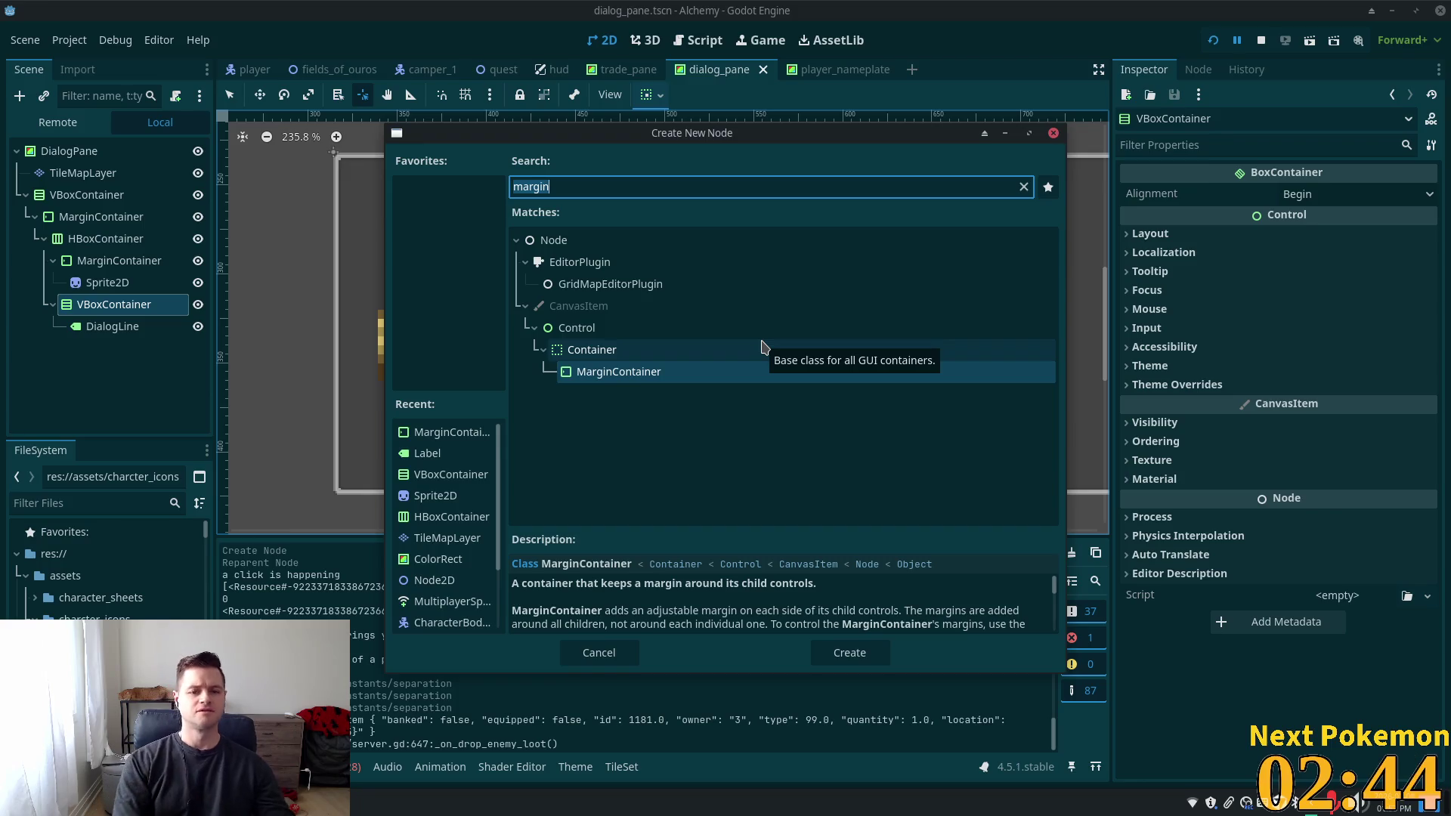
text(v)
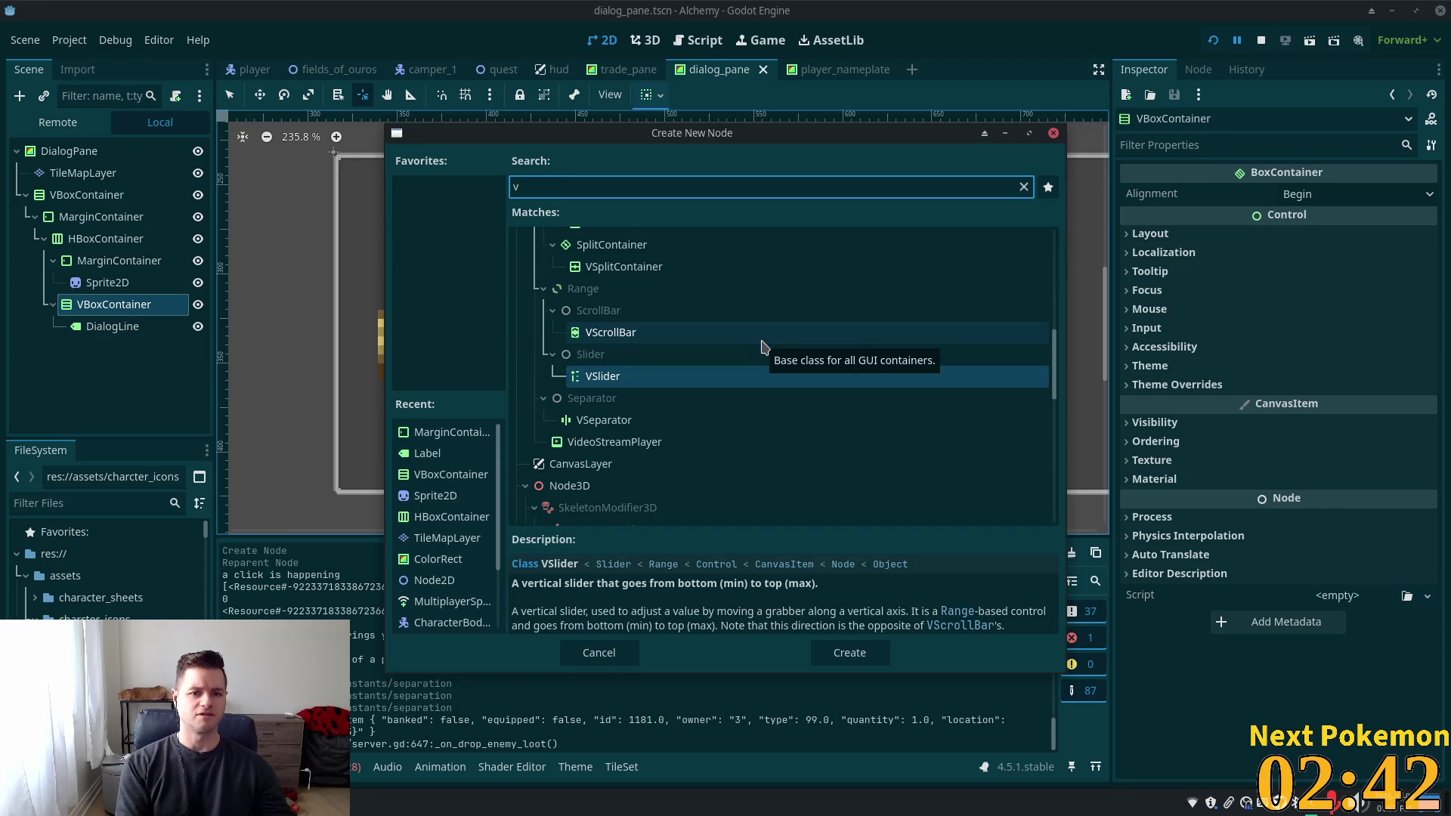
text(box)
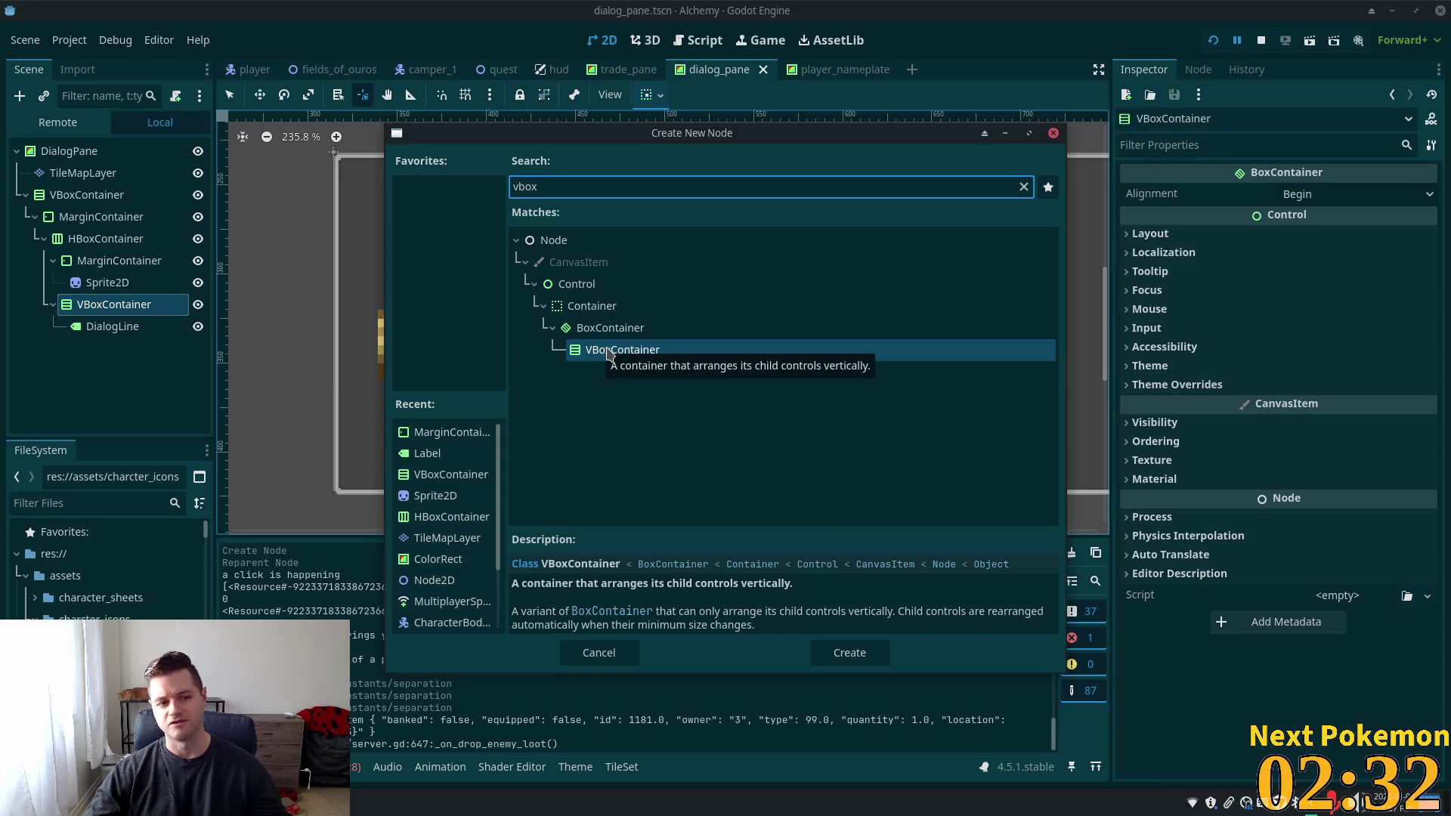
double_click(591, 359)
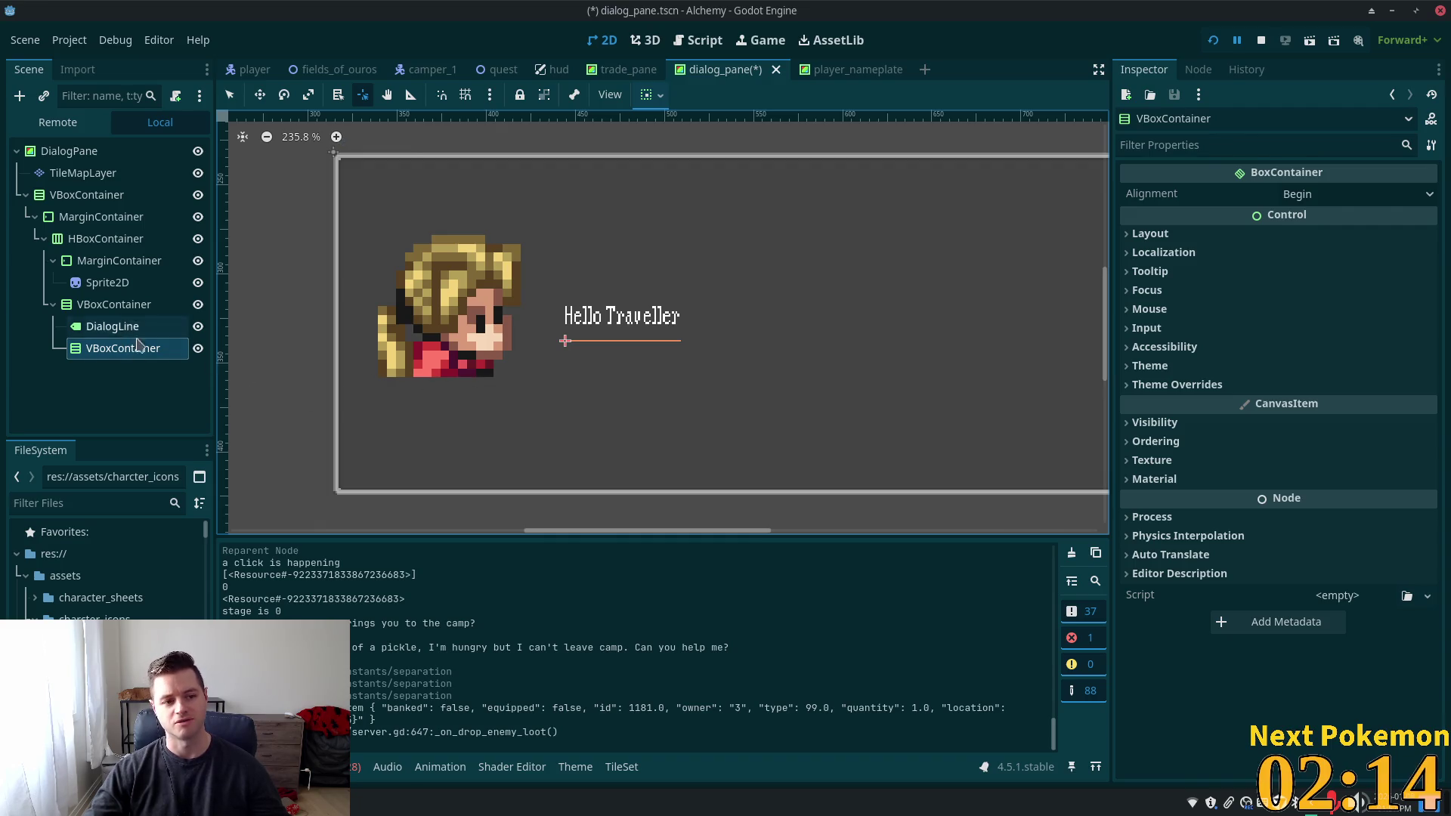
click(85, 195)
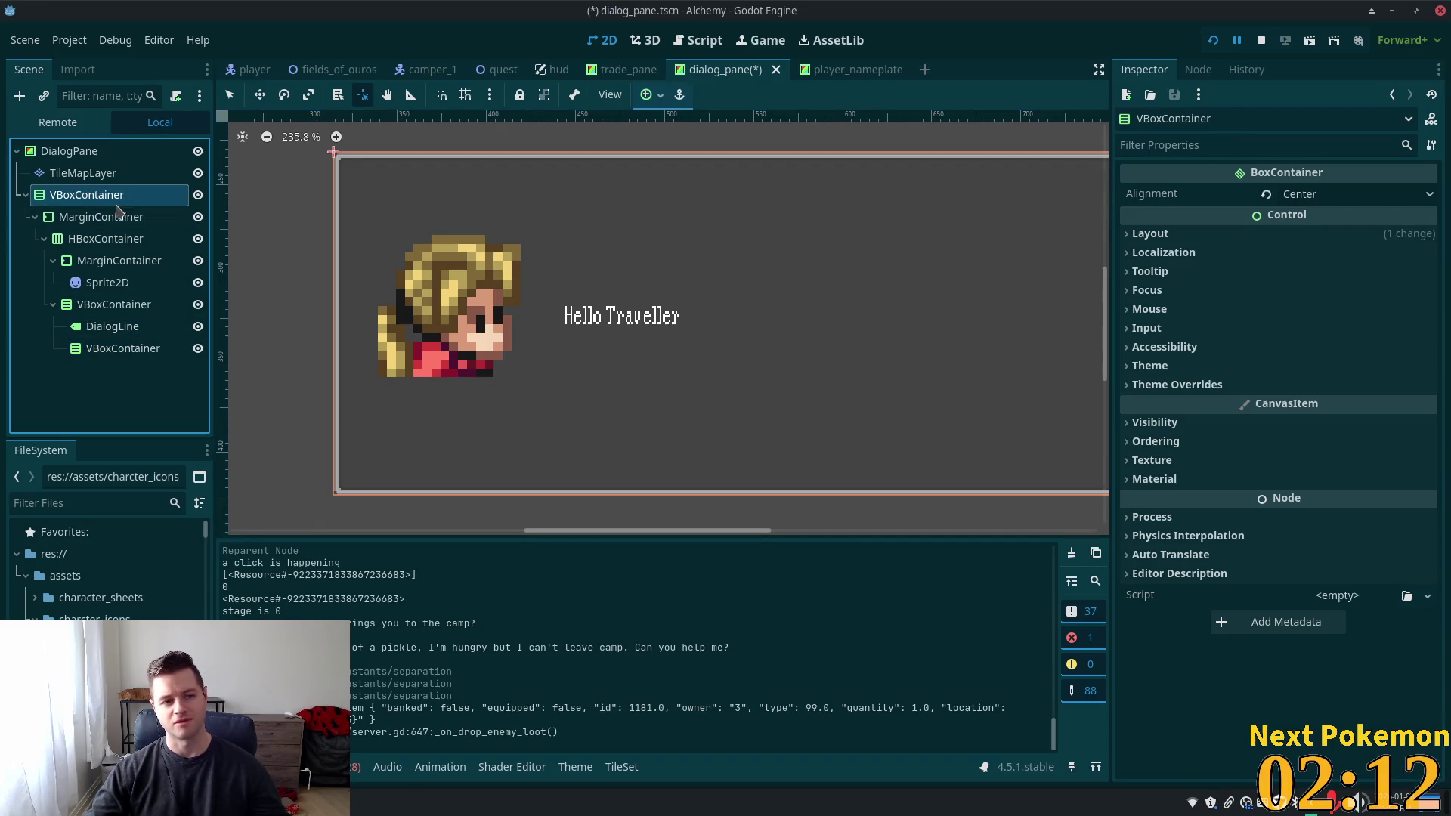
click(115, 240)
click(89, 195)
click(113, 239)
click(102, 305)
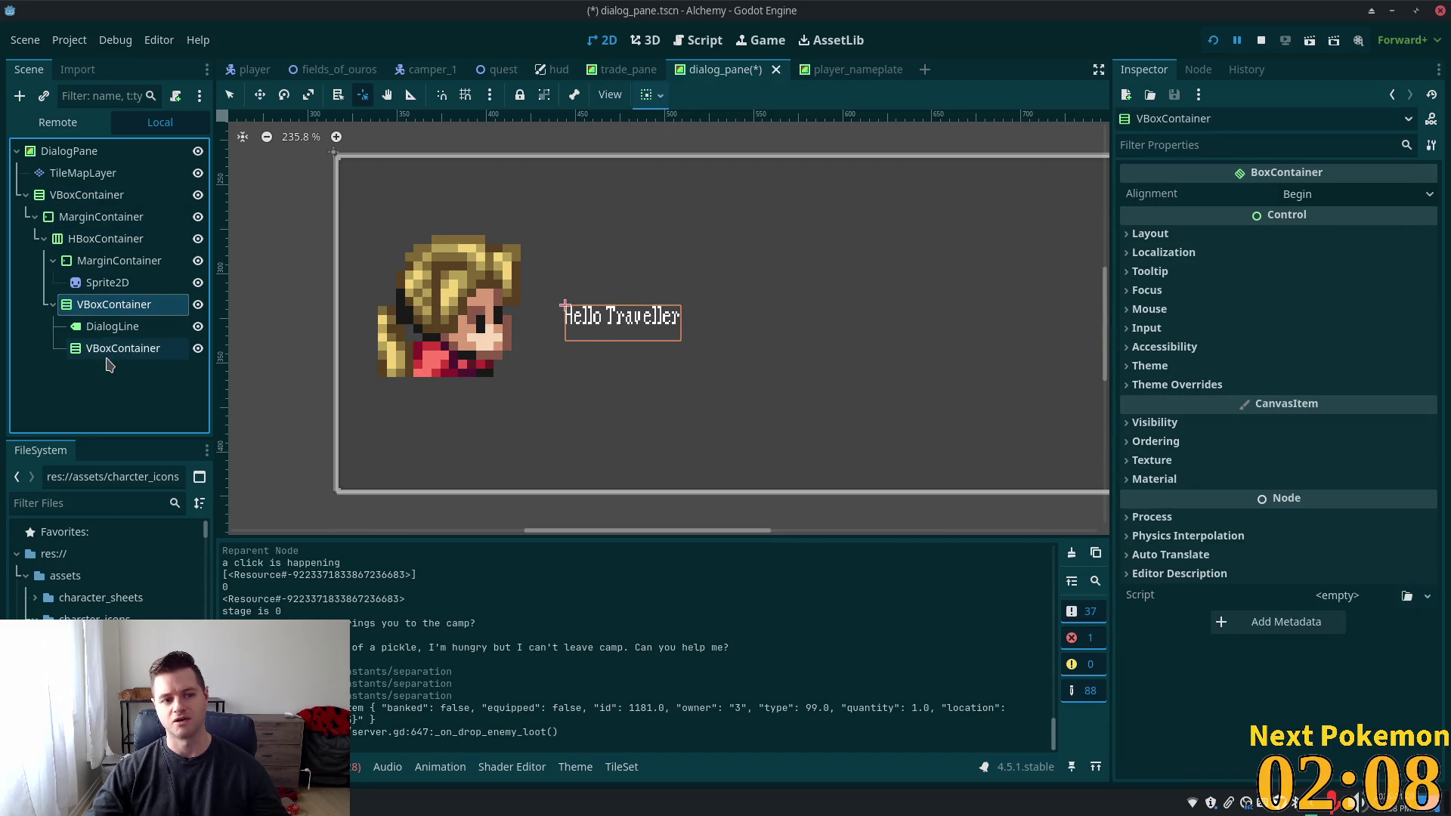
click(113, 348)
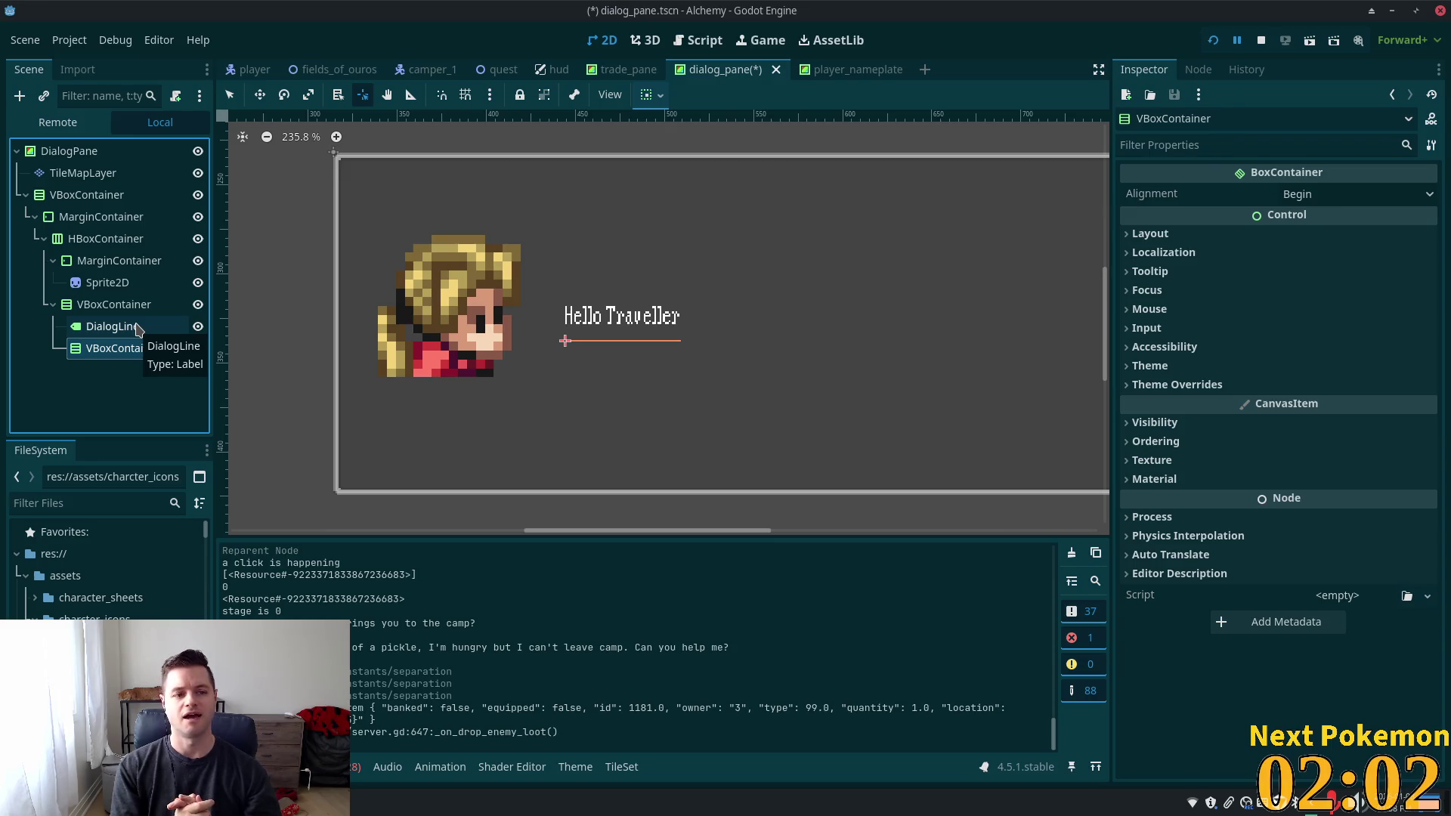
click(105, 261)
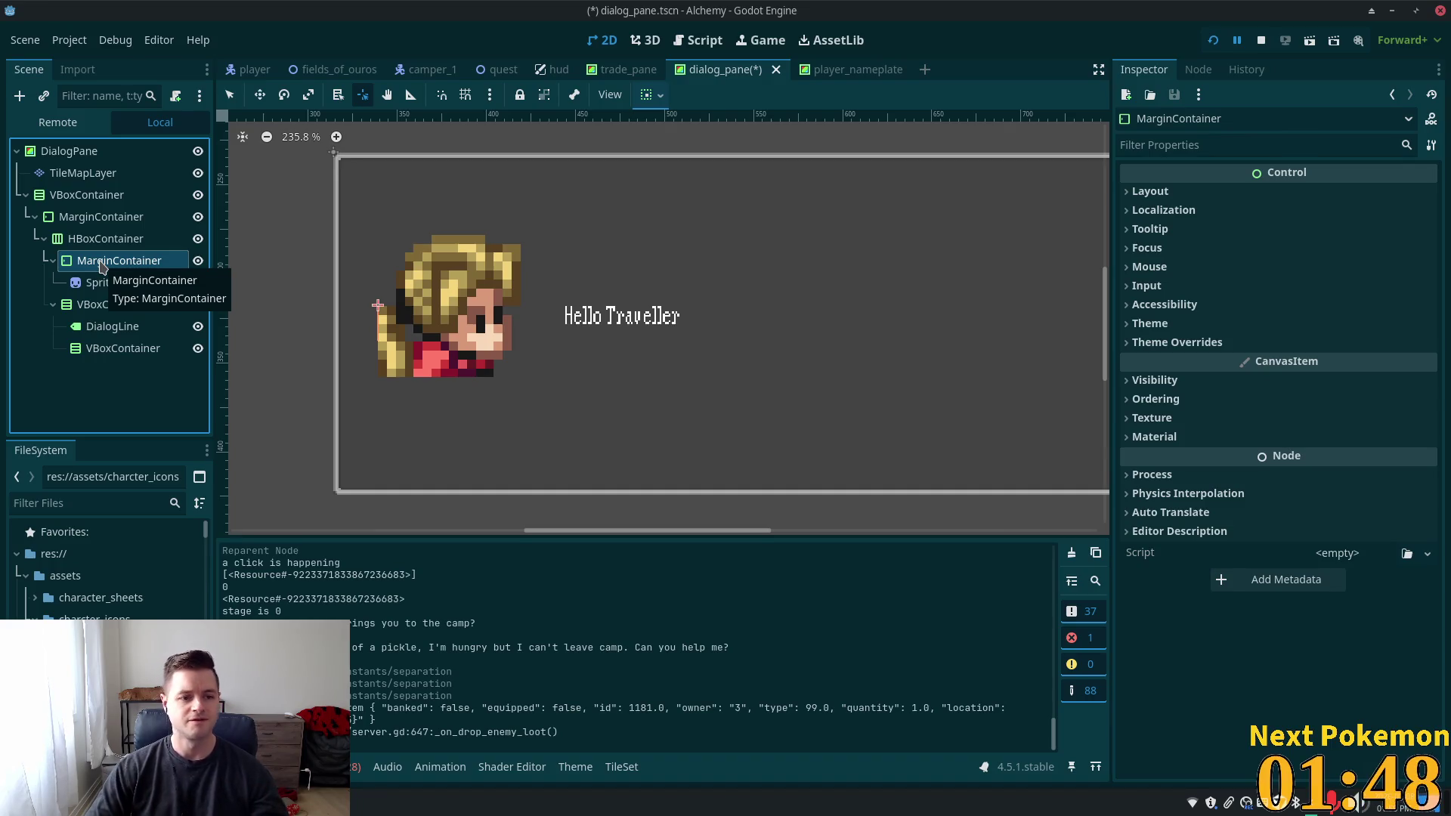
click(65, 333)
click(76, 350)
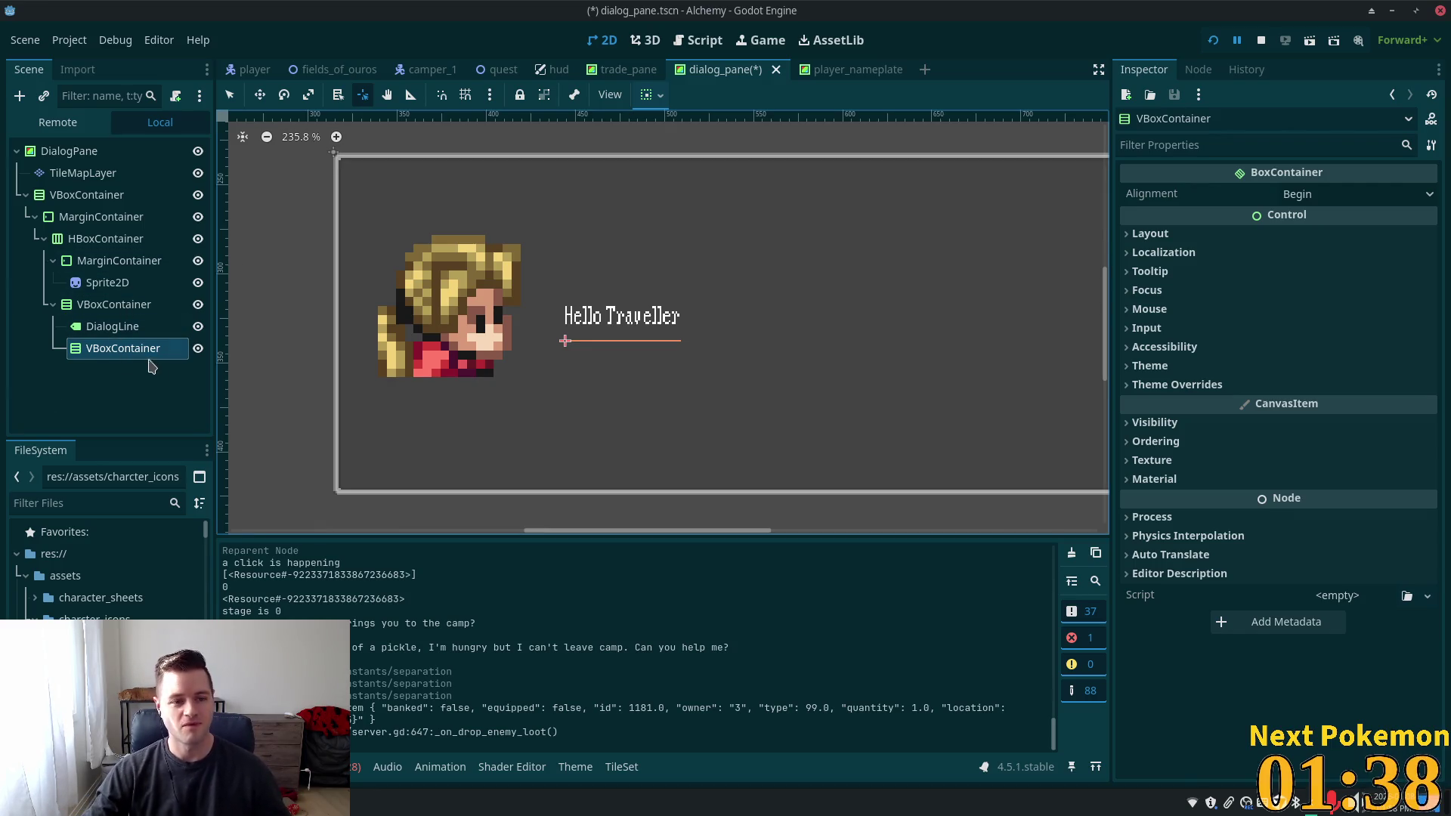
With the new VBoxContainer selected, open Create New Node and search 'buton' to list Button types
click(92, 357)
key(ctrl+a)
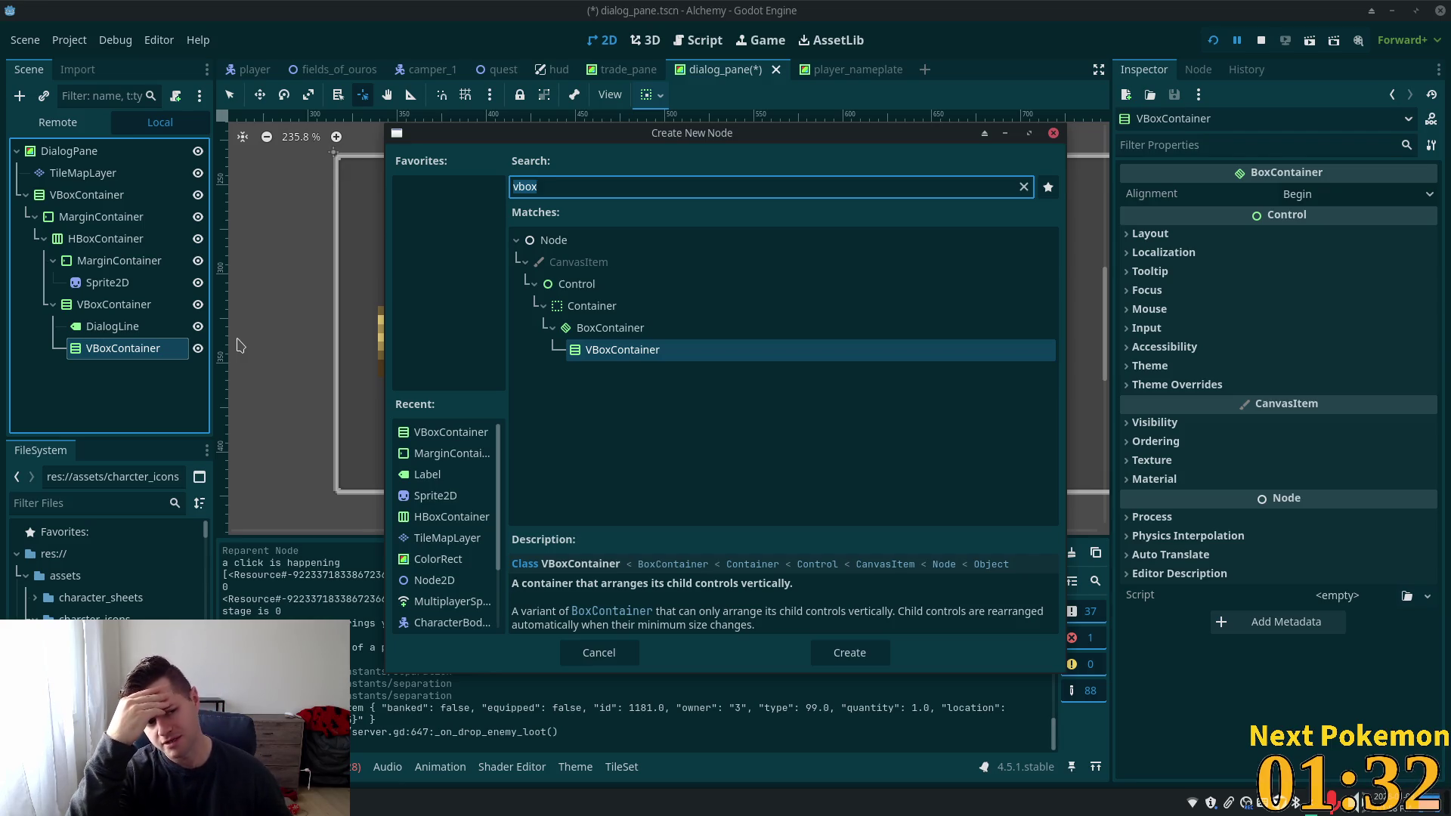
text(buton)
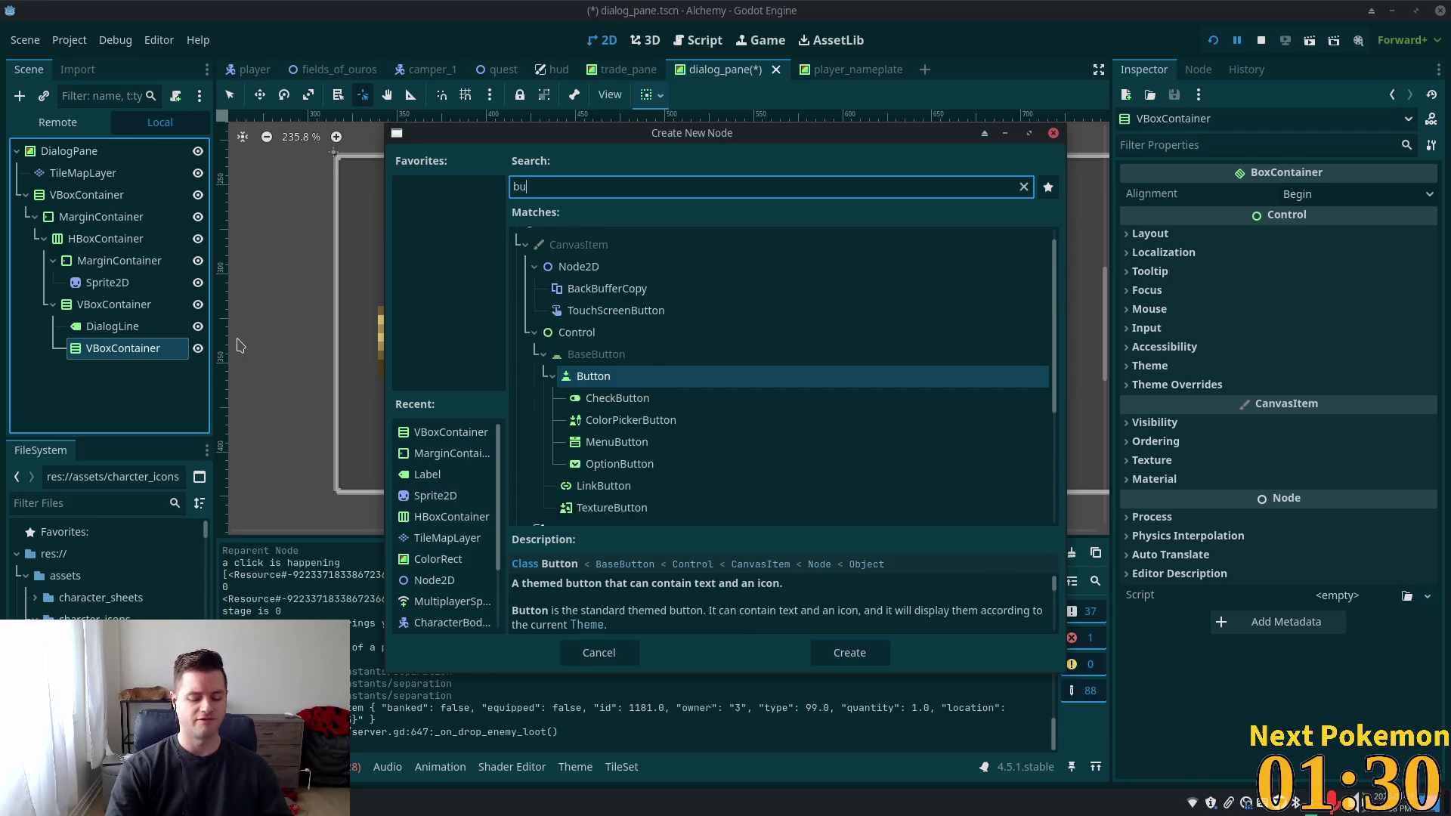